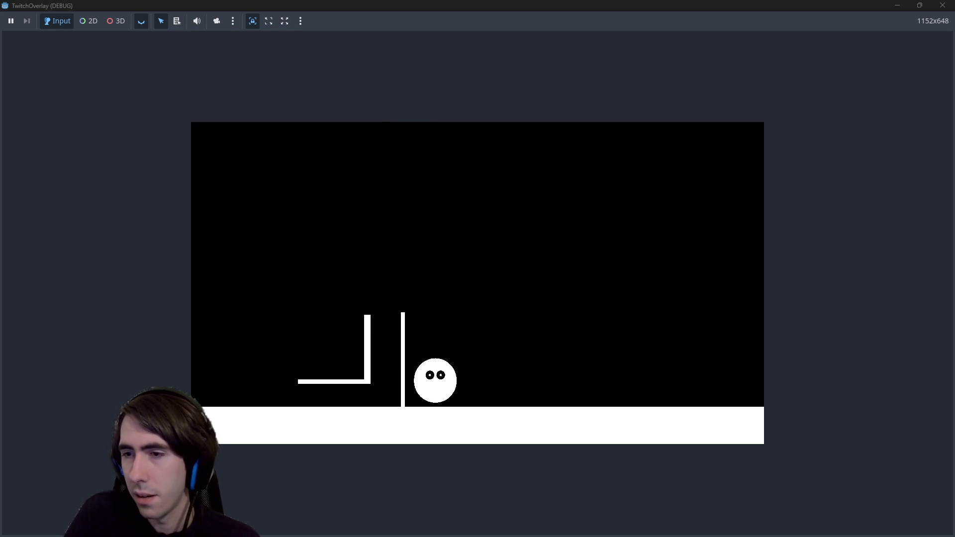
Switch from the running TwitchOverlay game to the blank Paint window
key("alt+Tab")
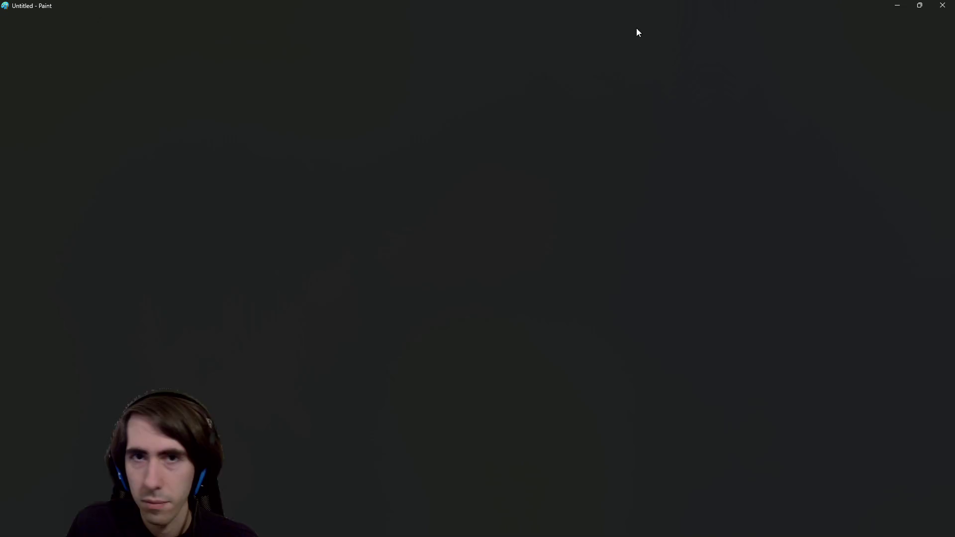
Draw a large black circle outline near the centre of the Paint canvas
key("alt+Tab")
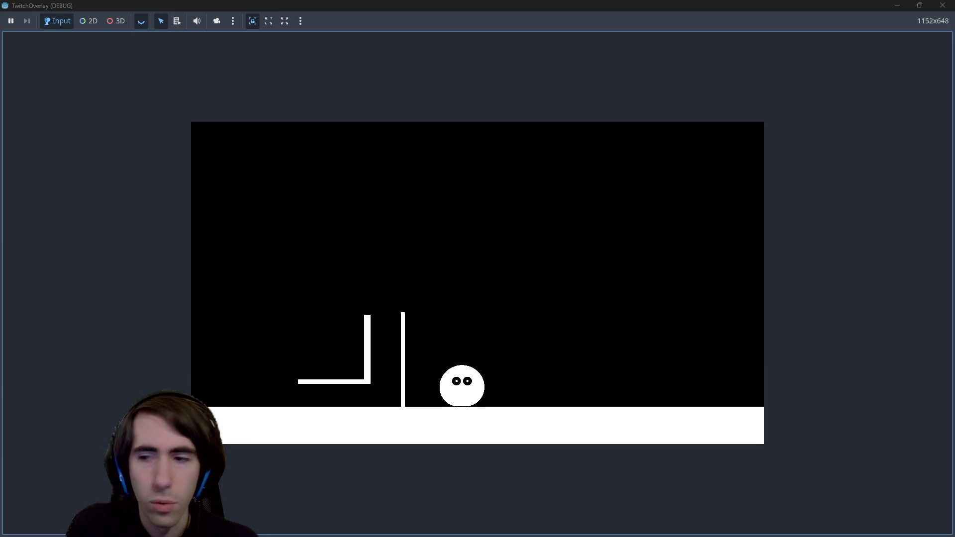
key("alt+Tab")
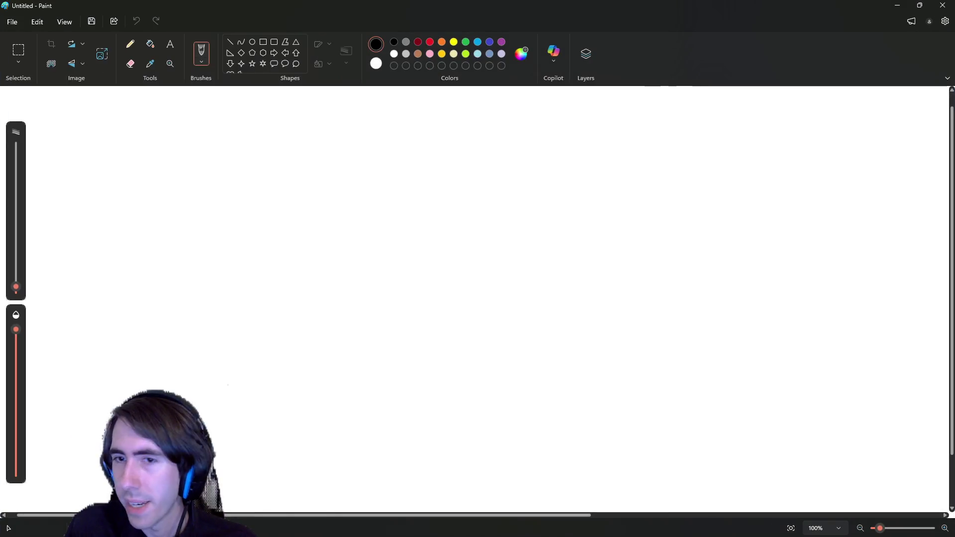
left_click(252, 41)
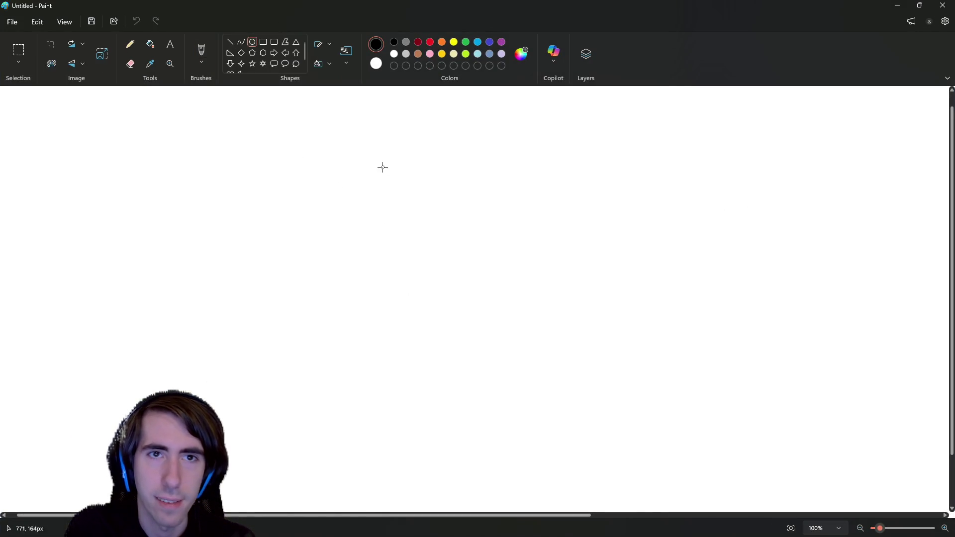
mouse_move(354, 149)
left_mouse_down()
mouse_move(593, 343)
mouse_move(601, 374)
left_mouse_up()
left_click(648, 149)
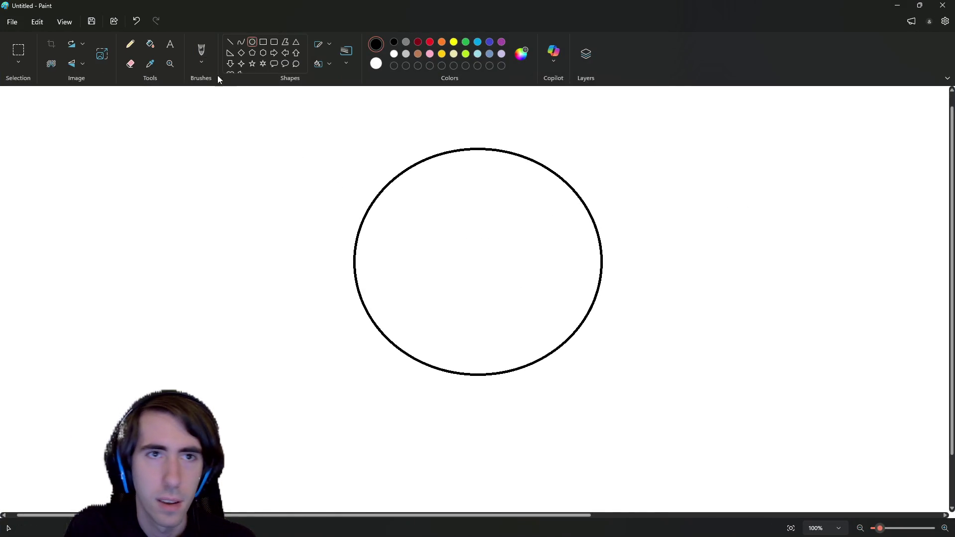
Ring the circle's edge with small red ovals, undoing the extra flat one at the bottom
left_click(430, 43)
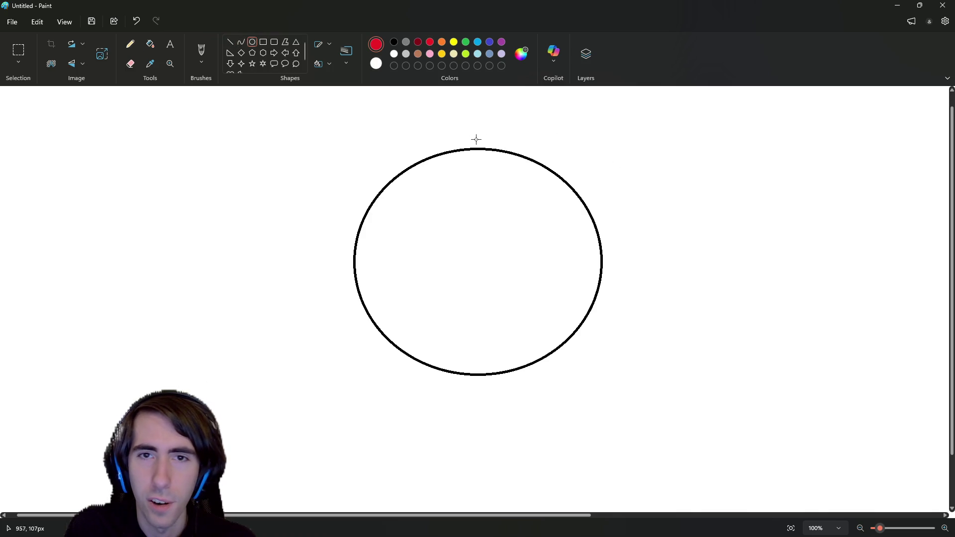
mouse_move(470, 143)
left_mouse_down()
mouse_move(484, 158)
mouse_move(543, 169)
left_mouse_up()
left_click_drag(594, 211, 585, 227)
left_click_drag(577, 312, 586, 327)
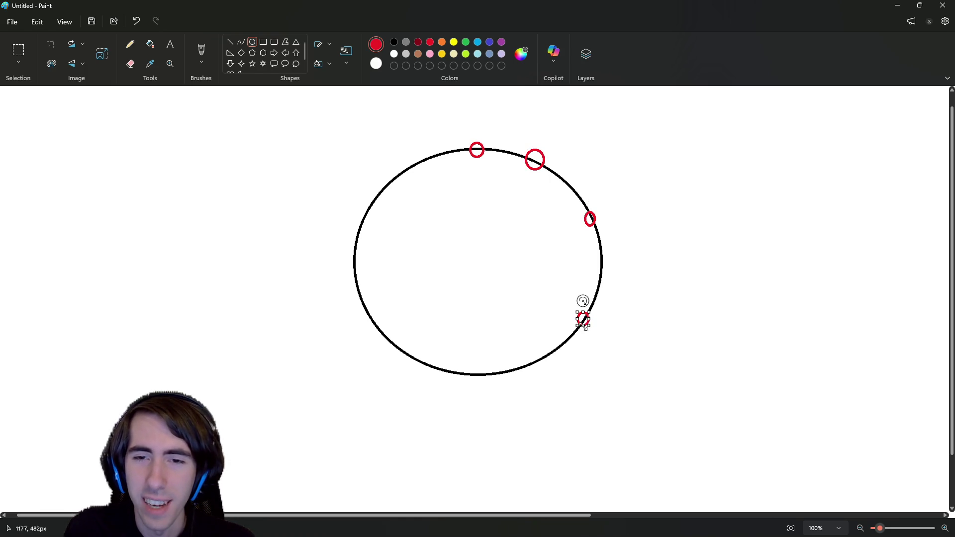
left_click_drag(471, 368, 487, 384)
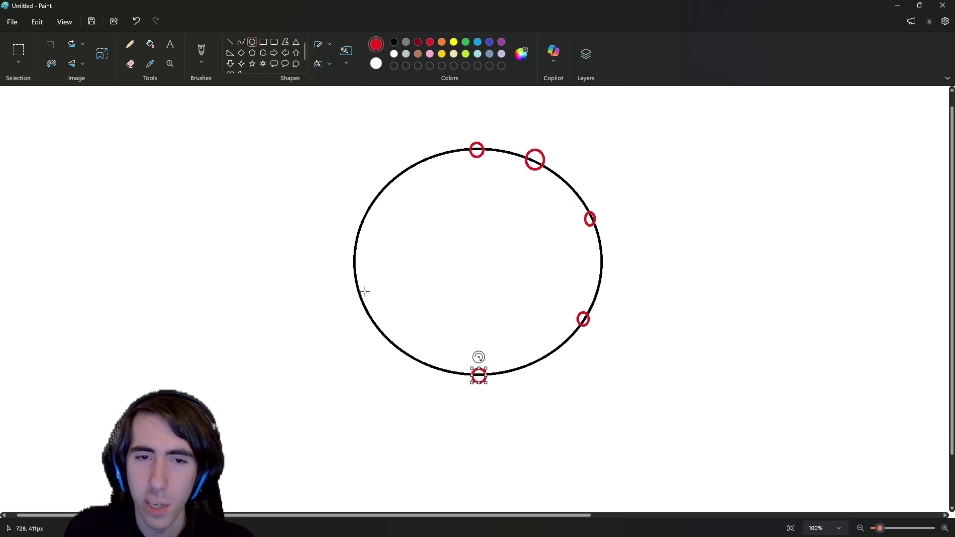
left_click_drag(399, 342, 387, 351)
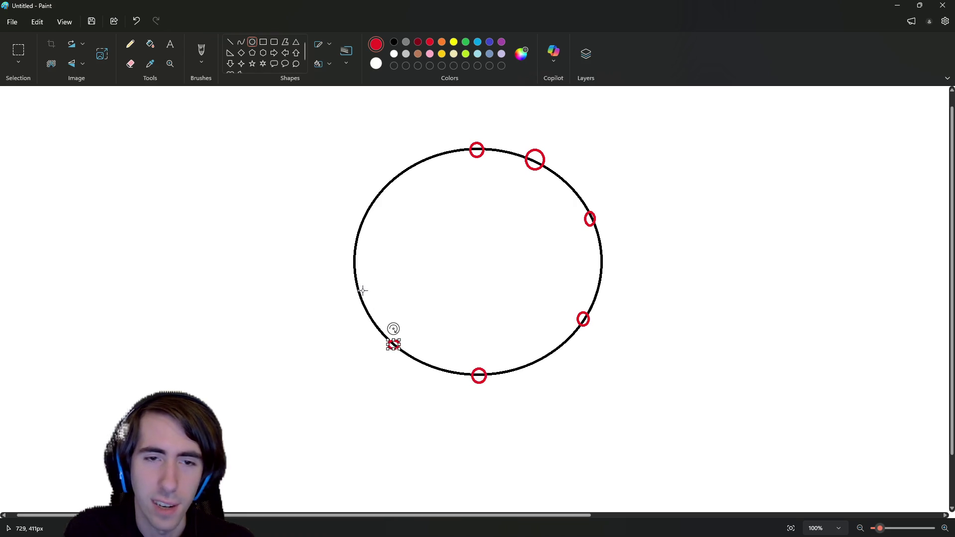
left_click_drag(363, 291, 351, 280)
left_click_drag(373, 219, 360, 204)
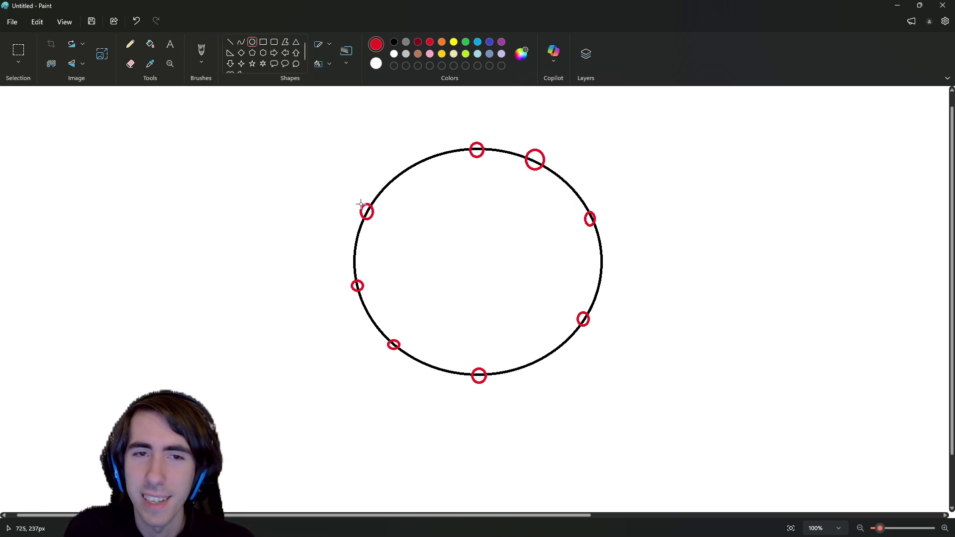
mouse_move(408, 181)
left_mouse_down()
mouse_move(398, 159)
mouse_move(394, 166)
left_mouse_up()
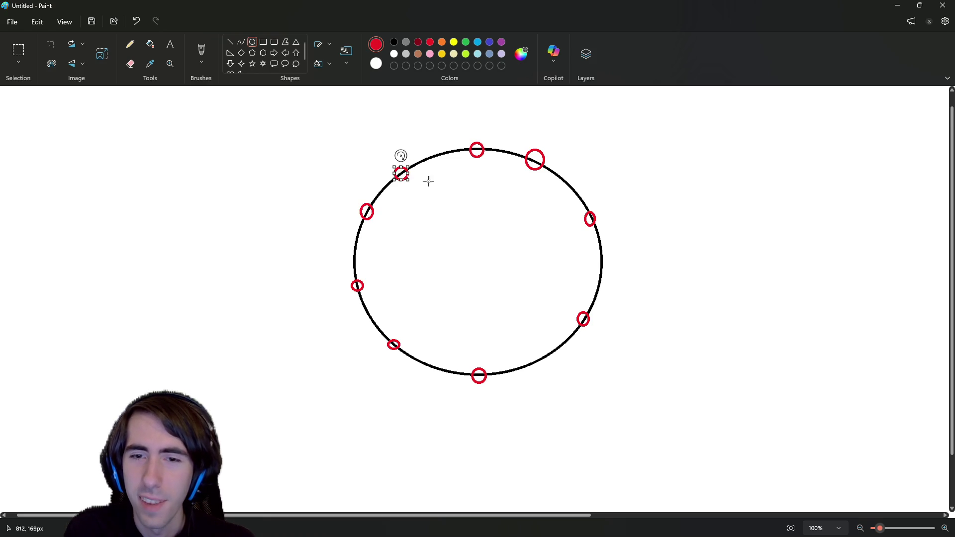
mouse_move(502, 373)
left_mouse_down()
mouse_move(442, 356)
mouse_move(457, 358)
left_mouse_up()
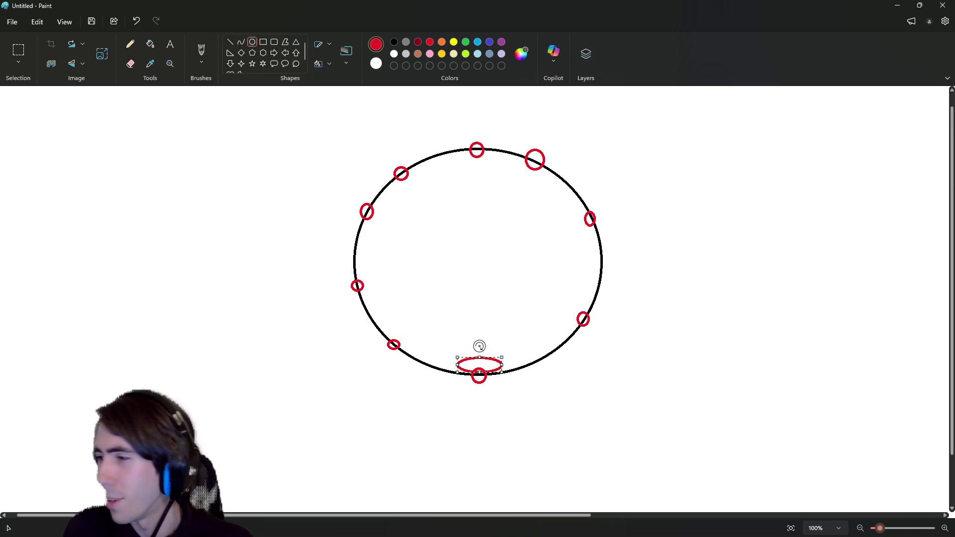
left_click(659, 347)
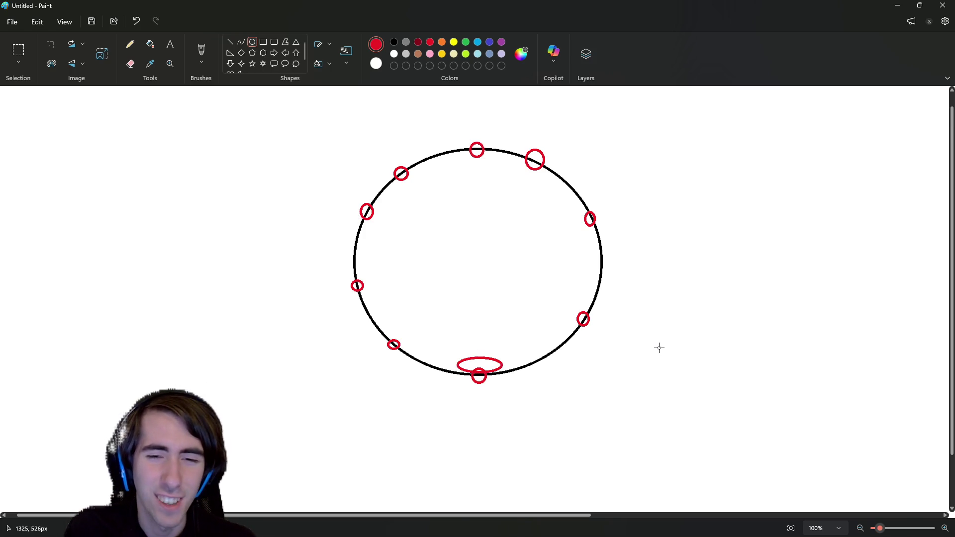
key("ctrl+z")
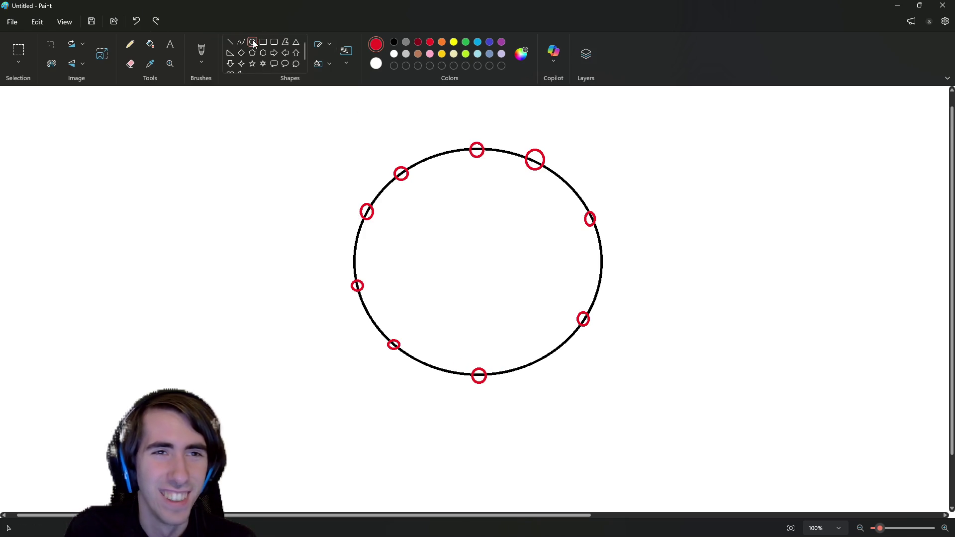
Try a small black circle left of the big one, undo it, and return to red
left_click(394, 42)
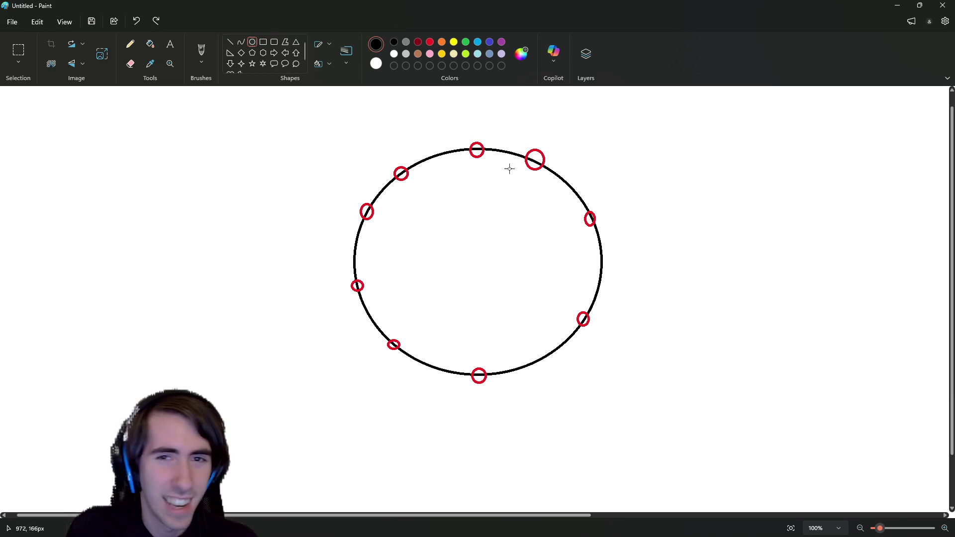
left_click_drag(50, 219, 186, 350)
key("Return")
left_click(429, 41)
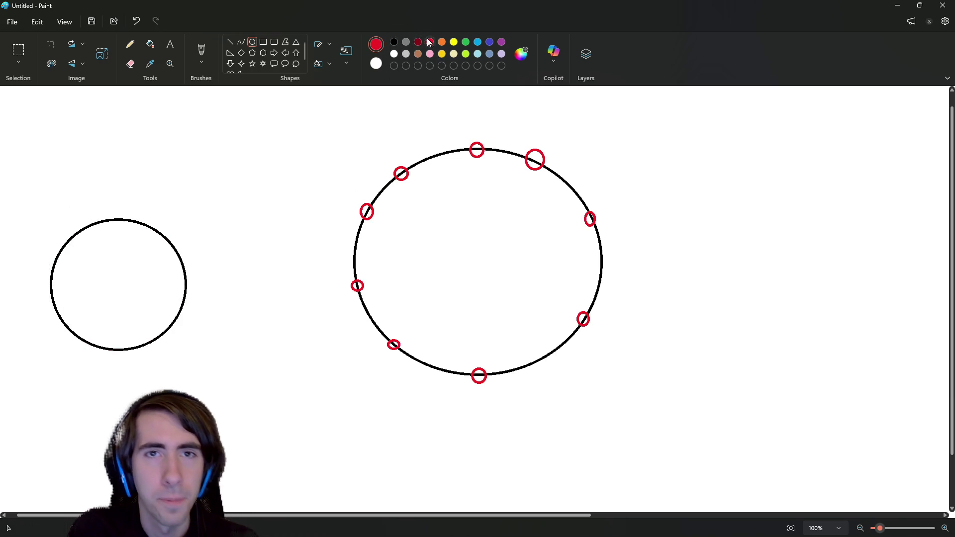
key("ctrl+z")
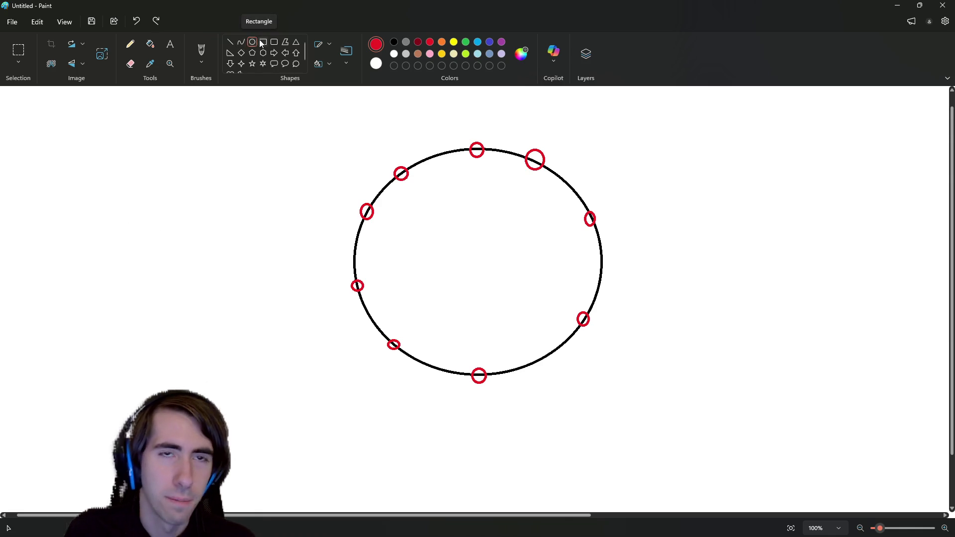
Add tilted red rectangles linking the ovals across the top and upper-right curve
left_click(267, 43)
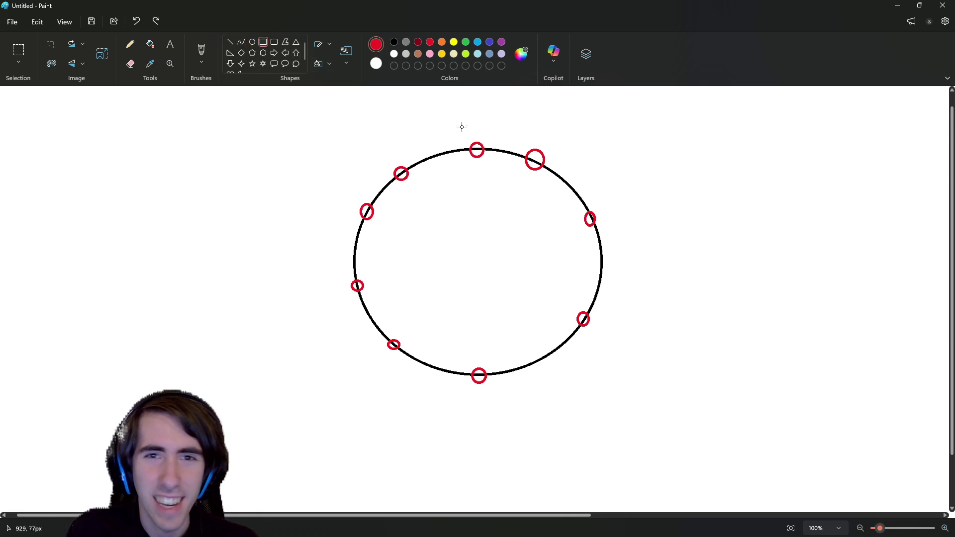
left_click_drag(472, 142, 543, 168)
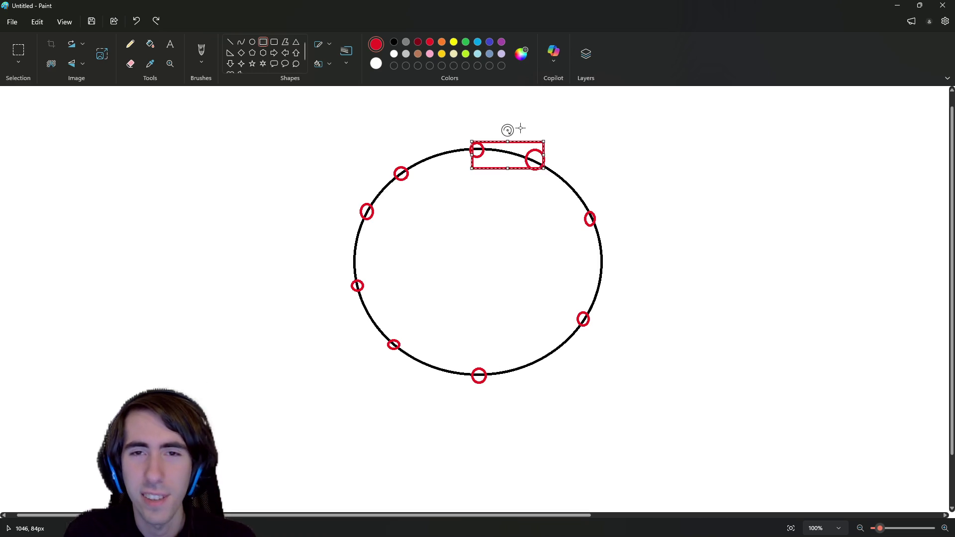
mouse_move(507, 130)
left_mouse_down()
mouse_move(544, 183)
mouse_move(557, 227)
left_mouse_up()
left_click(600, 195)
left_click_drag(545, 138, 506, 156)
left_click_drag(556, 186, 576, 184)
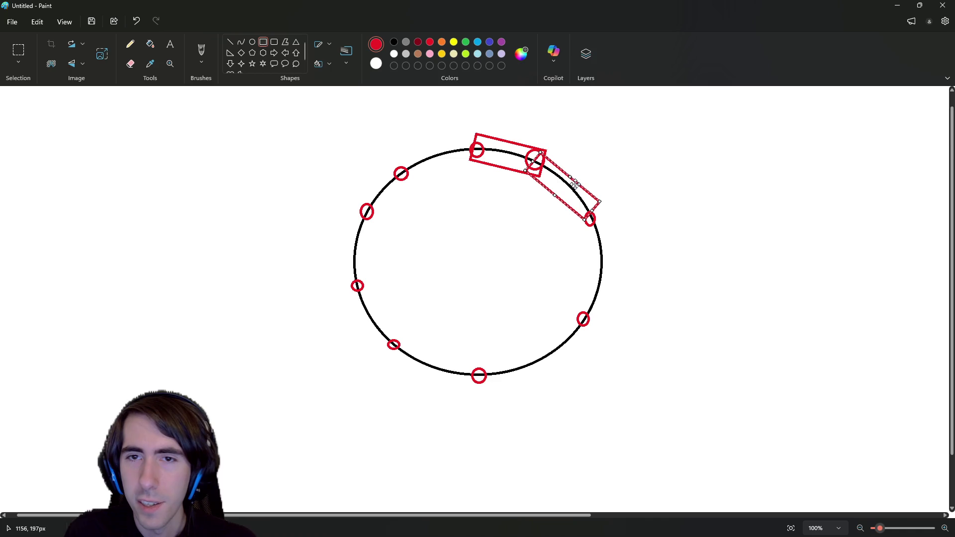
left_click_drag(523, 151, 527, 151)
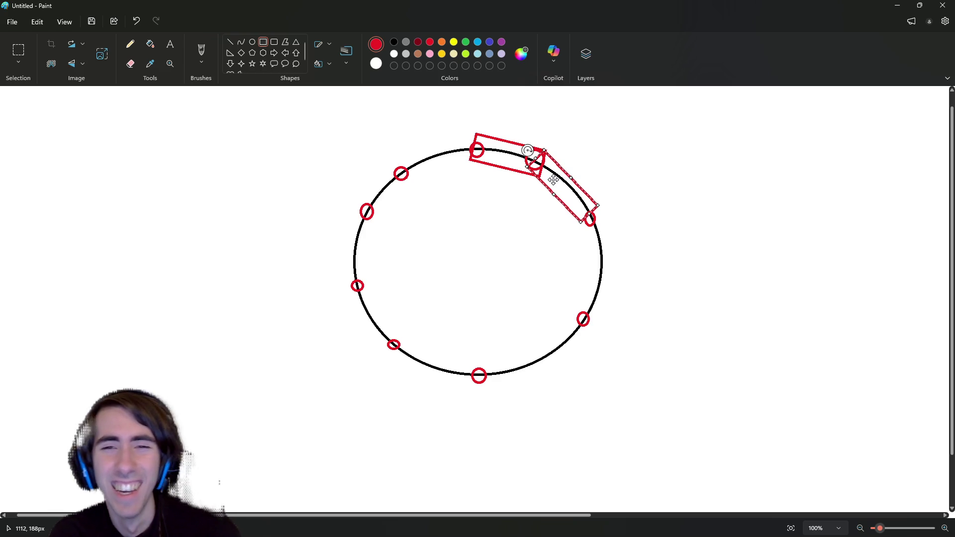
left_click_drag(552, 180, 553, 184)
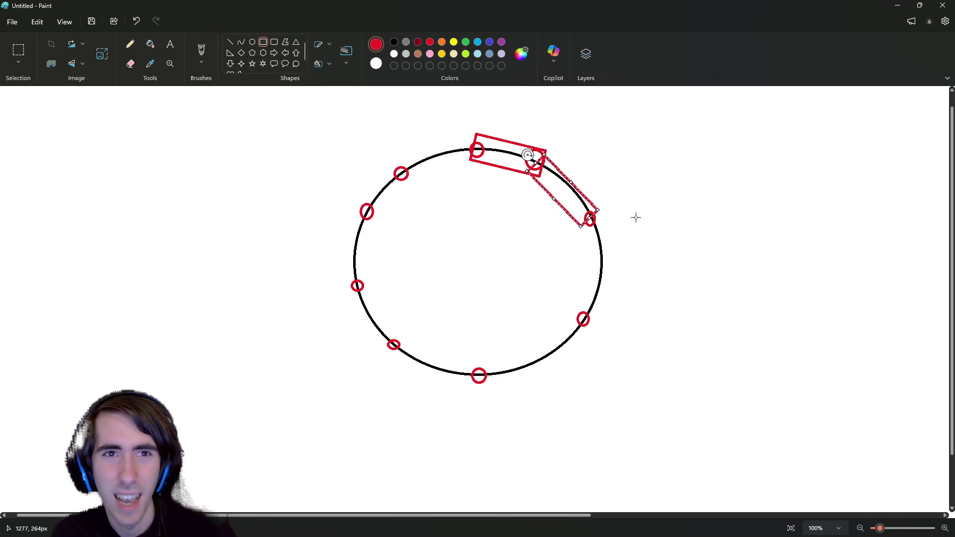
Add red rectangles down the circle's right side and along the lower-right curve
mouse_move(605, 219)
left_mouse_down()
mouse_move(577, 329)
mouse_move(577, 316)
left_mouse_up()
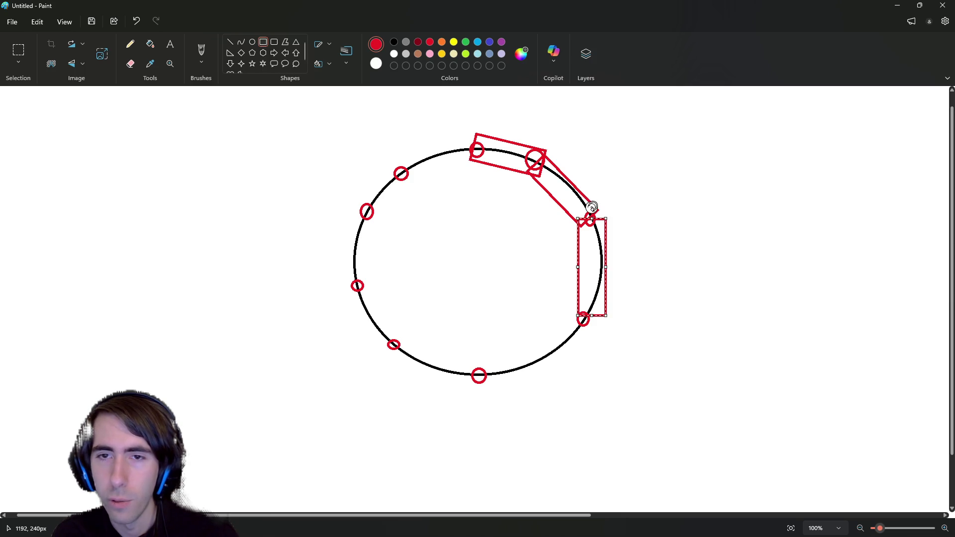
left_click_drag(592, 207, 596, 207)
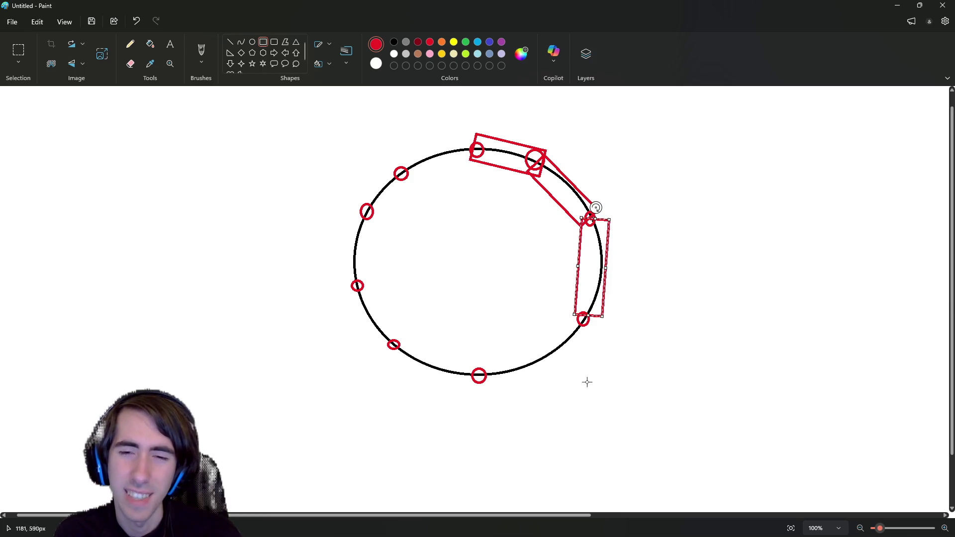
mouse_move(578, 400)
left_mouse_down()
mouse_move(503, 428)
mouse_move(456, 420)
left_mouse_up()
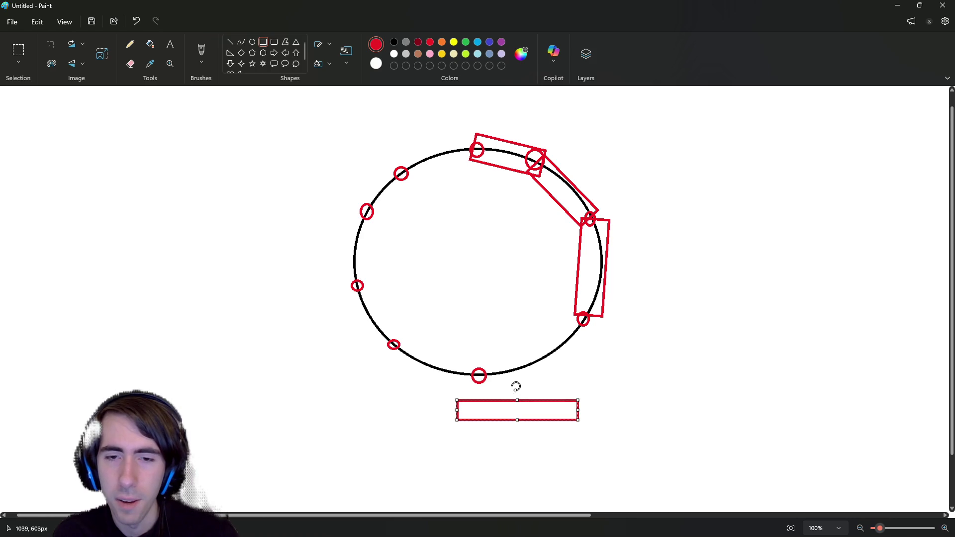
mouse_move(516, 386)
left_mouse_down()
mouse_move(504, 392)
mouse_move(556, 333)
left_mouse_up()
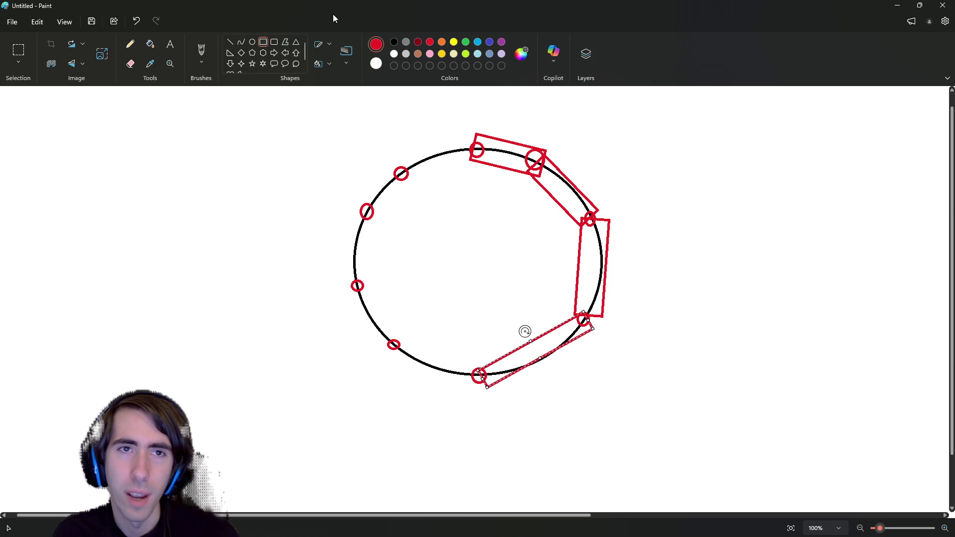
Draw a large red rounded rectangle around the circle, then undo it
left_click(274, 42)
left_click_drag(351, 150, 605, 367)
key("ctrl+z")
left_click(252, 42)
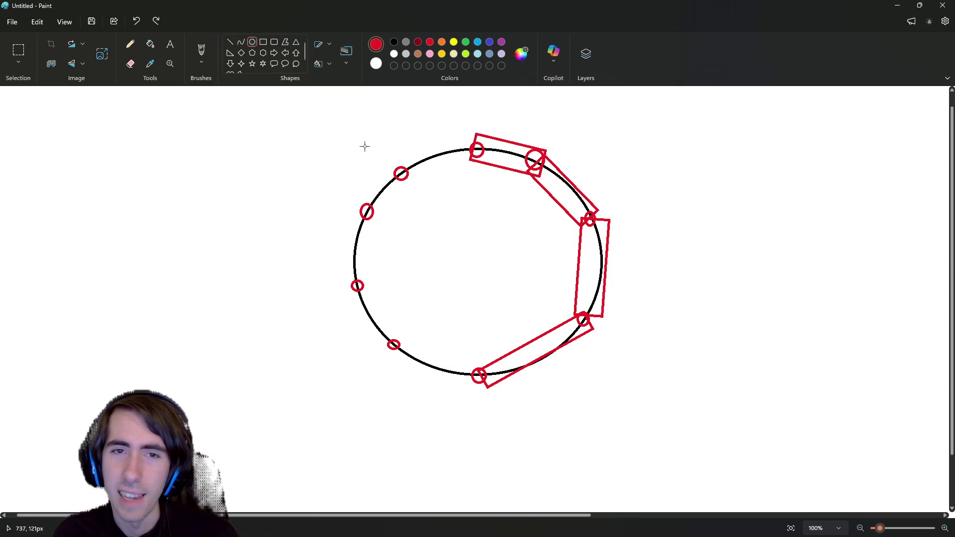
Draw a red ellipse tracing over the black circle, then undo it
mouse_move(365, 146)
left_mouse_down()
mouse_move(603, 367)
mouse_move(601, 380)
left_mouse_up()
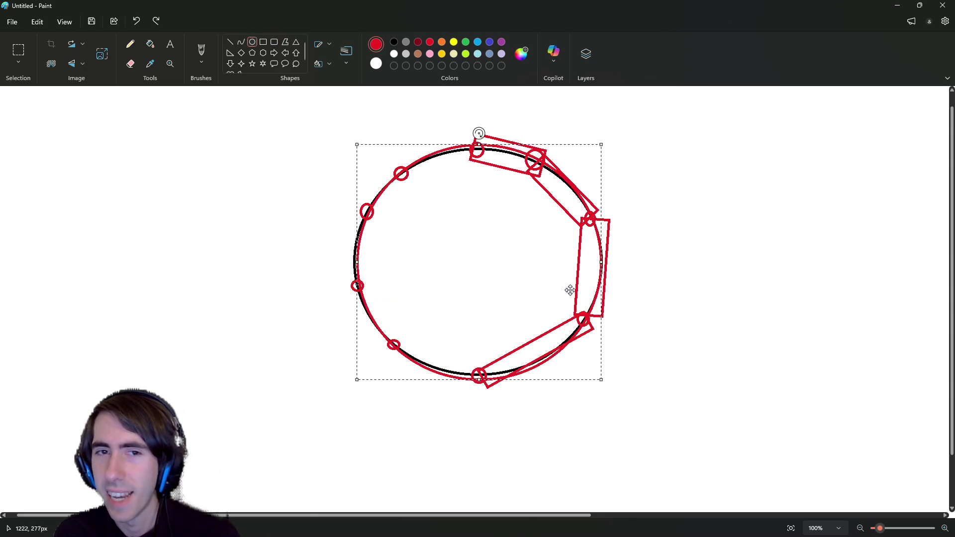
key("ctrl+z")
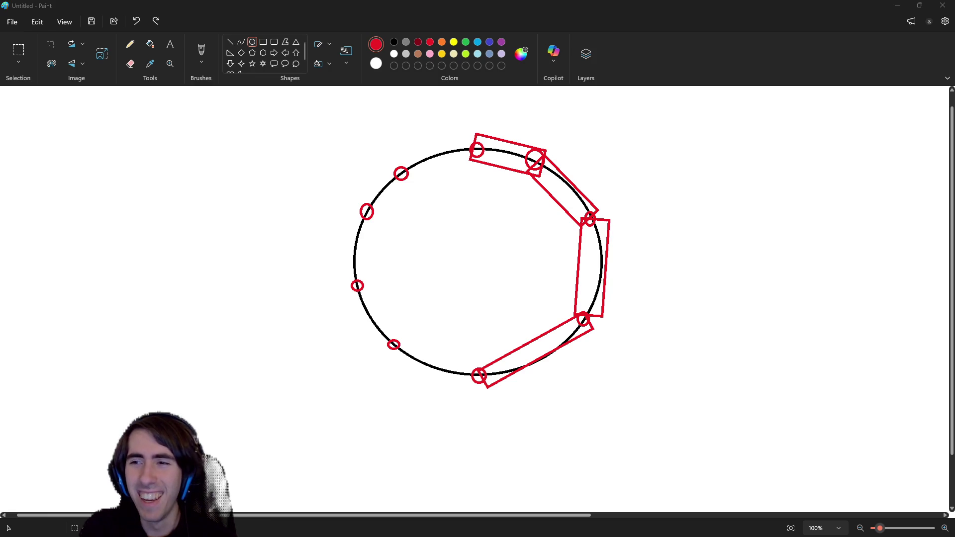
left_click(311, 216)
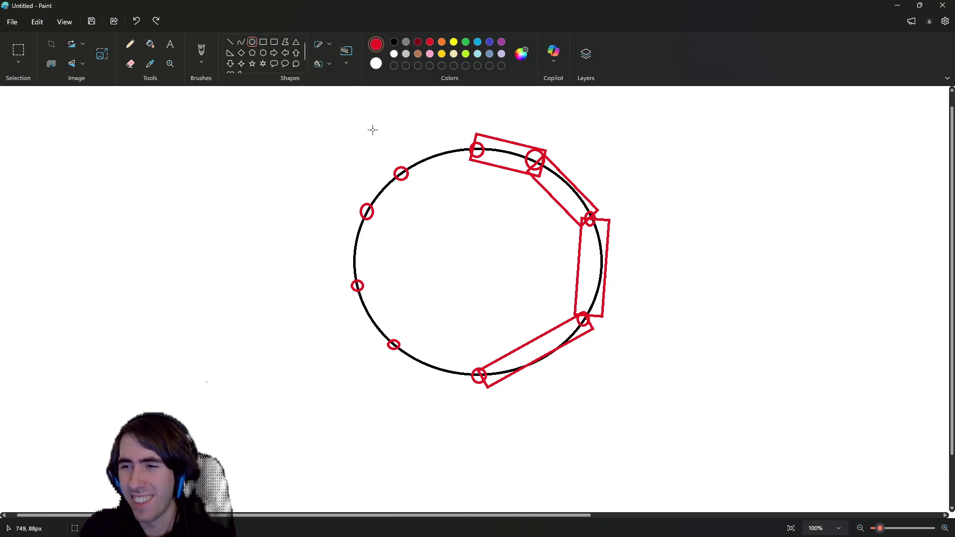
Draw a larger red ellipse around the circle, fine-tune its position, then undo it again
mouse_move(340, 137)
left_mouse_down()
mouse_move(518, 335)
mouse_move(602, 386)
left_mouse_up()
left_click_drag(419, 252, 425, 253)
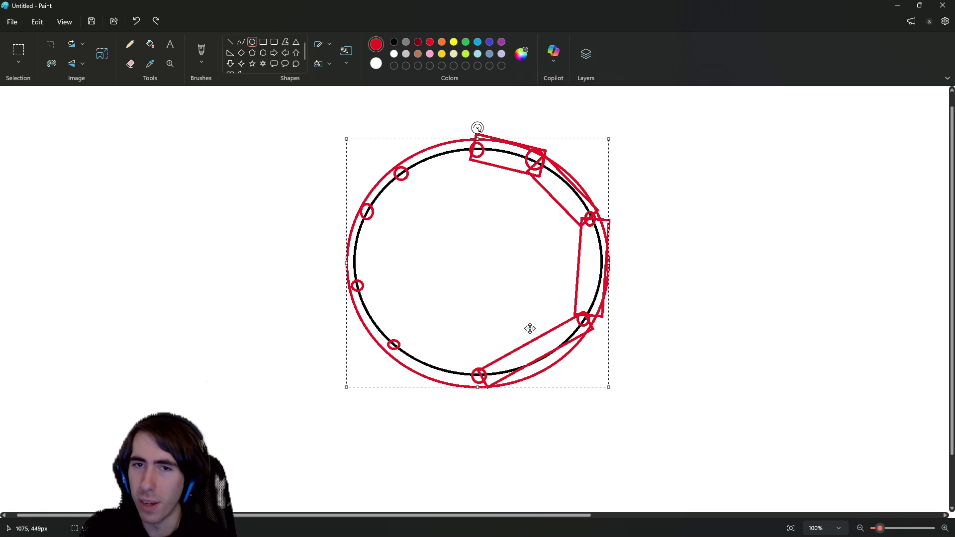
left_click_drag(504, 259, 495, 261)
left_click_drag(503, 260, 497, 265)
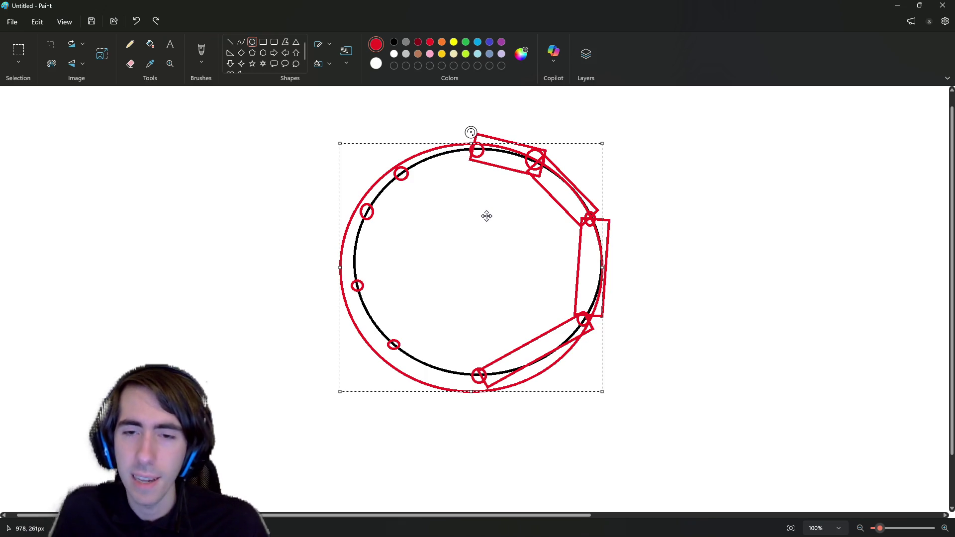
key("Delete")
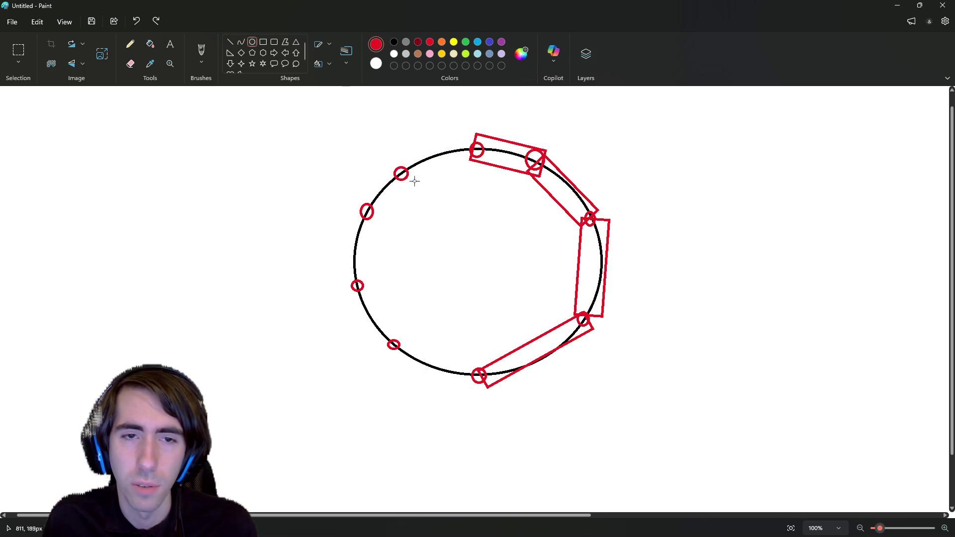
key("ctrl+y")
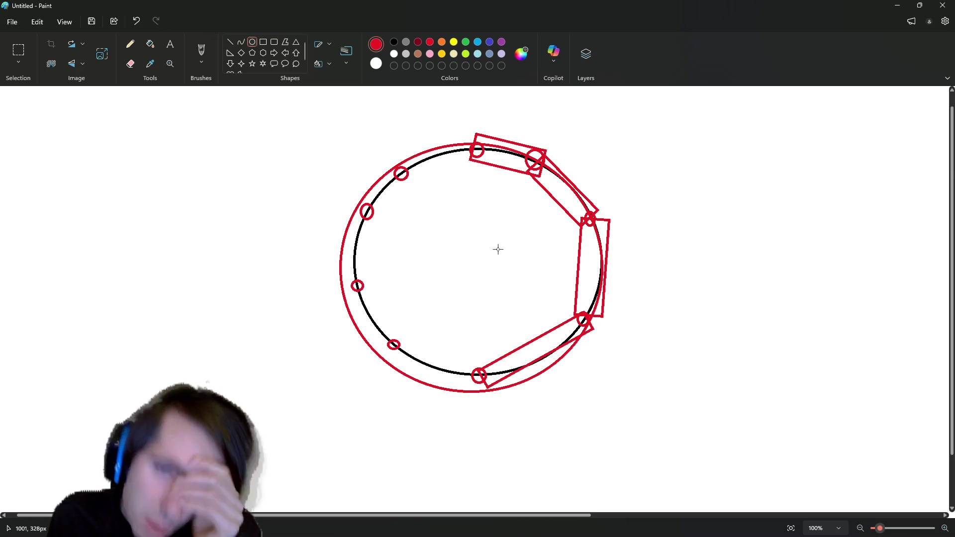
key("ctrl+z")
Draw a small black centre circle and a black line from it to the top-left marker
left_click(394, 43)
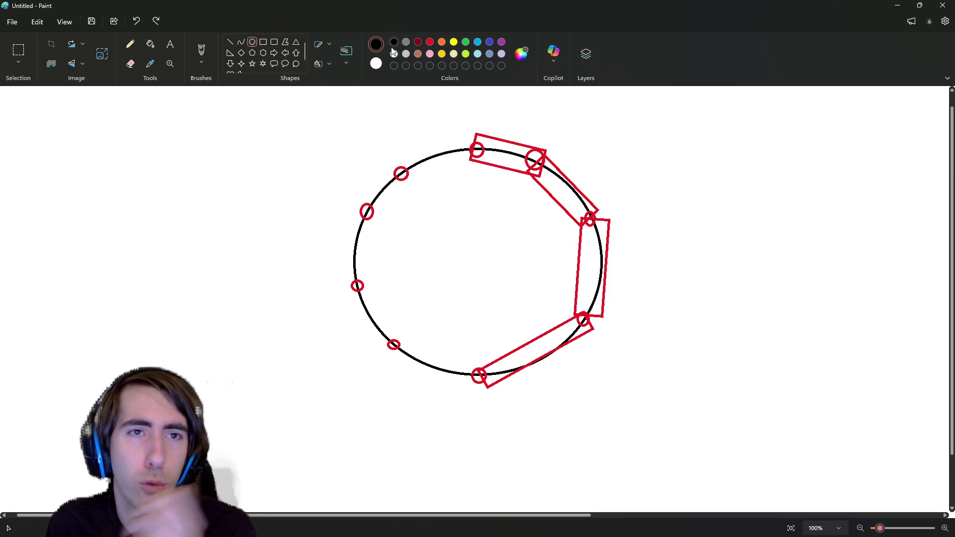
left_click_drag(472, 247, 495, 263)
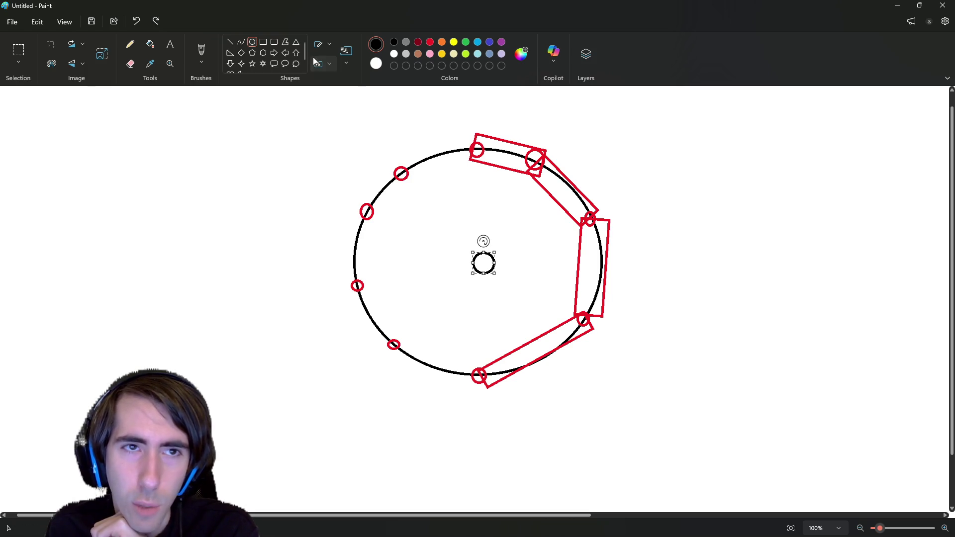
left_click(230, 41)
mouse_move(402, 174)
left_mouse_down()
mouse_move(532, 288)
mouse_move(477, 260)
left_mouse_up()
left_click(430, 43)
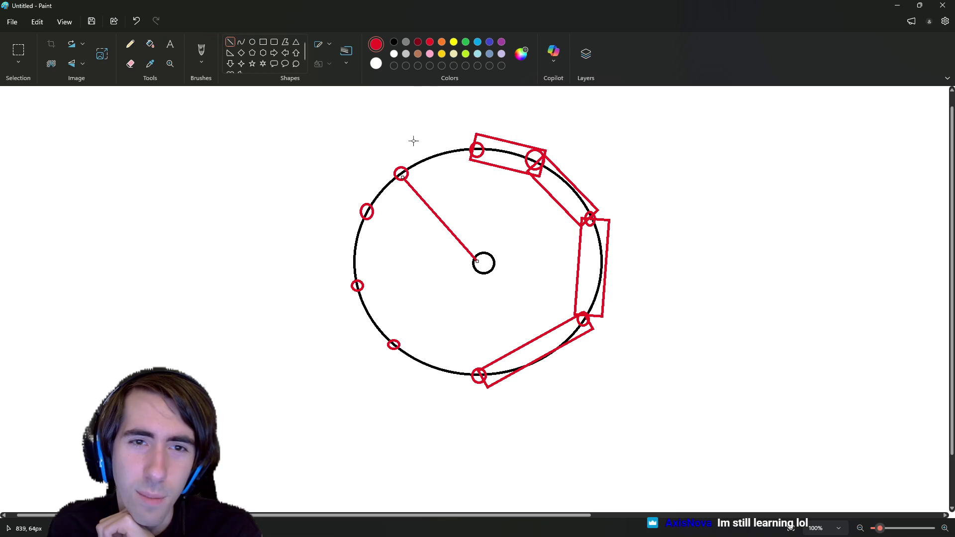
left_click(394, 42)
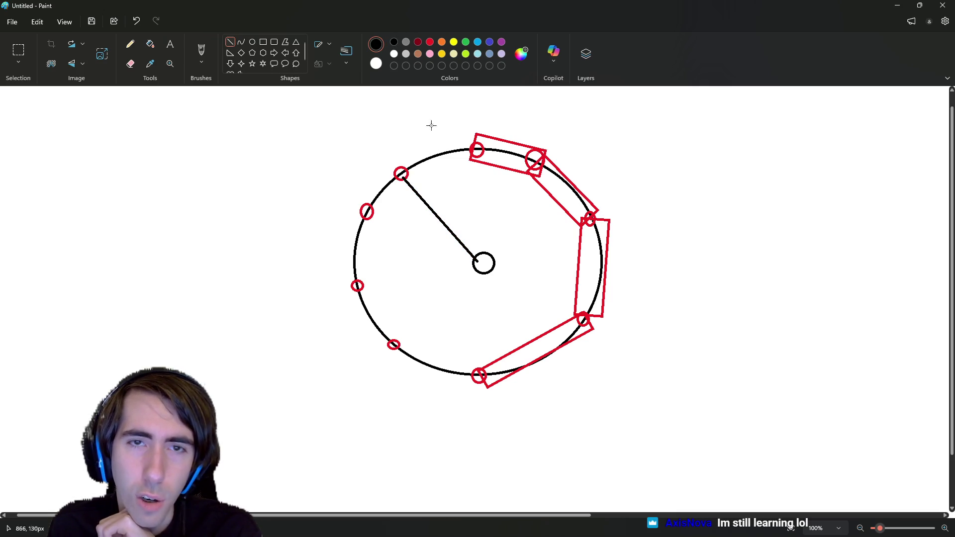
left_click(430, 43)
mouse_move(402, 174)
left_mouse_down()
mouse_move(575, 363)
mouse_move(544, 318)
left_mouse_up()
key("ctrl+z")
Draw a large red circle, resize it to match the black one, and move it right
left_click(252, 41)
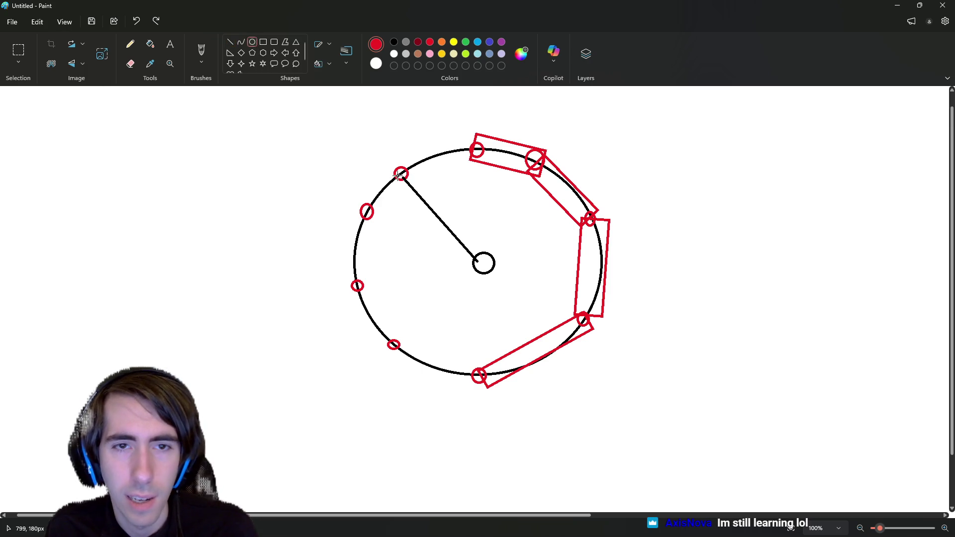
left_click_drag(401, 173, 627, 400)
left_click_drag(503, 257, 463, 228)
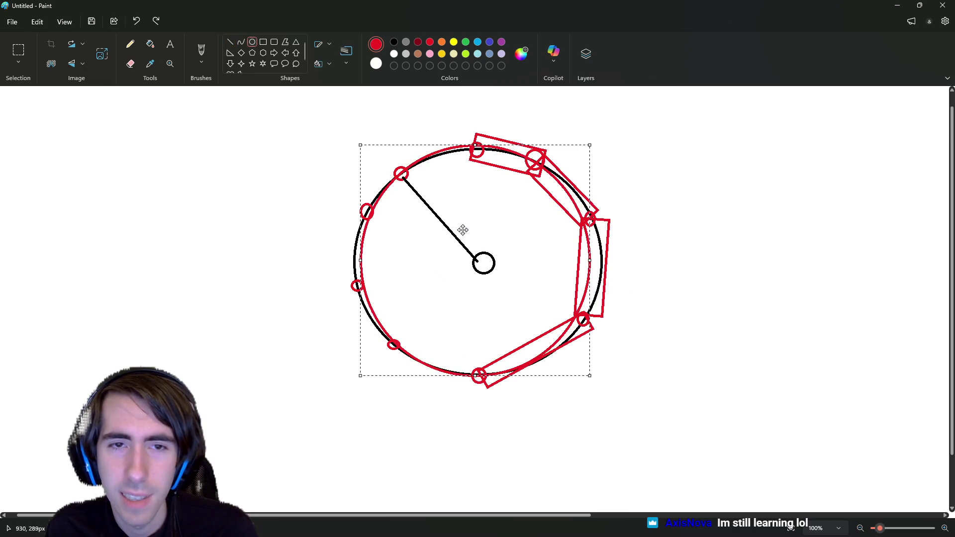
left_click_drag(590, 145, 574, 157)
left_click_drag(486, 208, 486, 201)
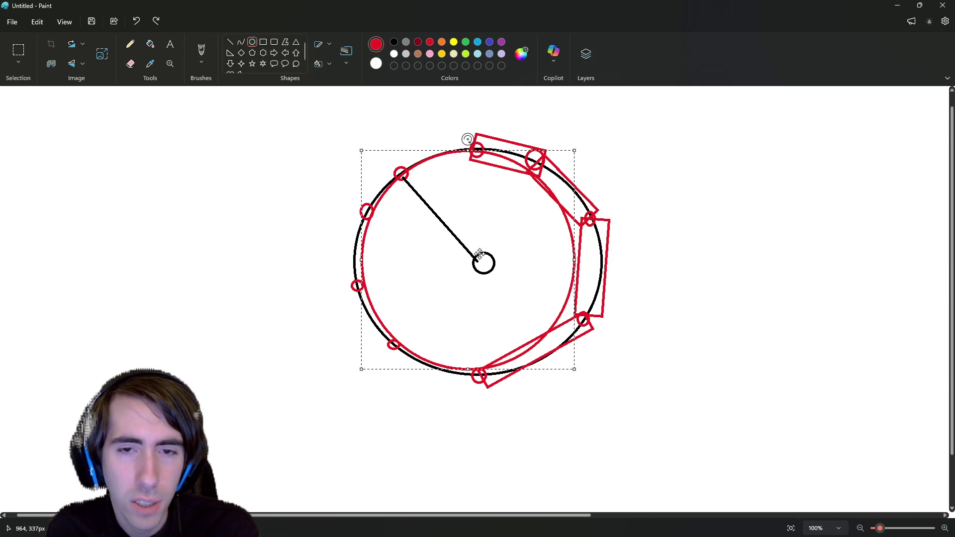
left_click_drag(479, 254, 725, 226)
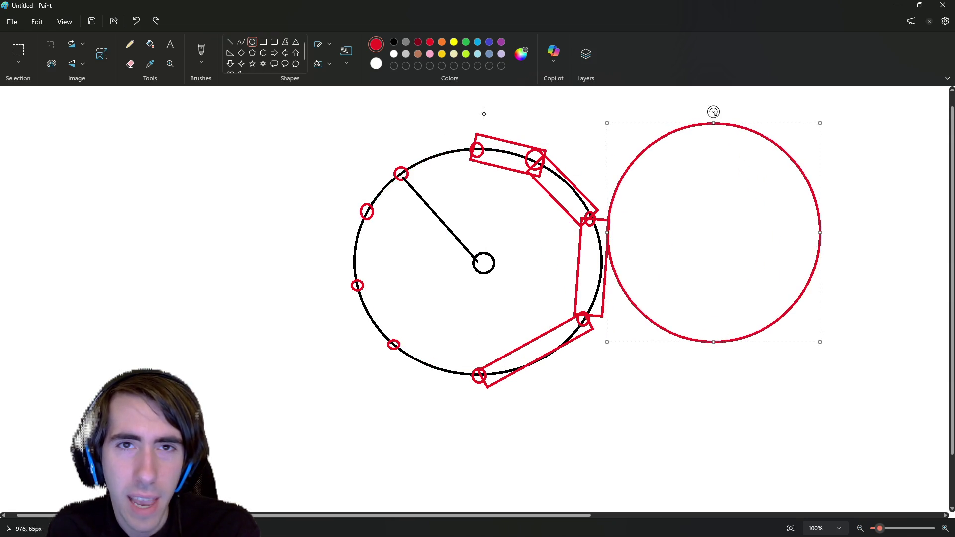
Recolour the right circle black, then draw a ground line, upward arrow and centre-to-arrow line
left_click(394, 42)
left_click(228, 43)
mouse_move(287, 343)
left_mouse_down()
mouse_move(709, 371)
mouse_move(738, 349)
left_mouse_up()
mouse_move(475, 390)
left_mouse_down()
mouse_move(473, 340)
mouse_move(463, 356)
mouse_move(472, 338)
left_mouse_up()
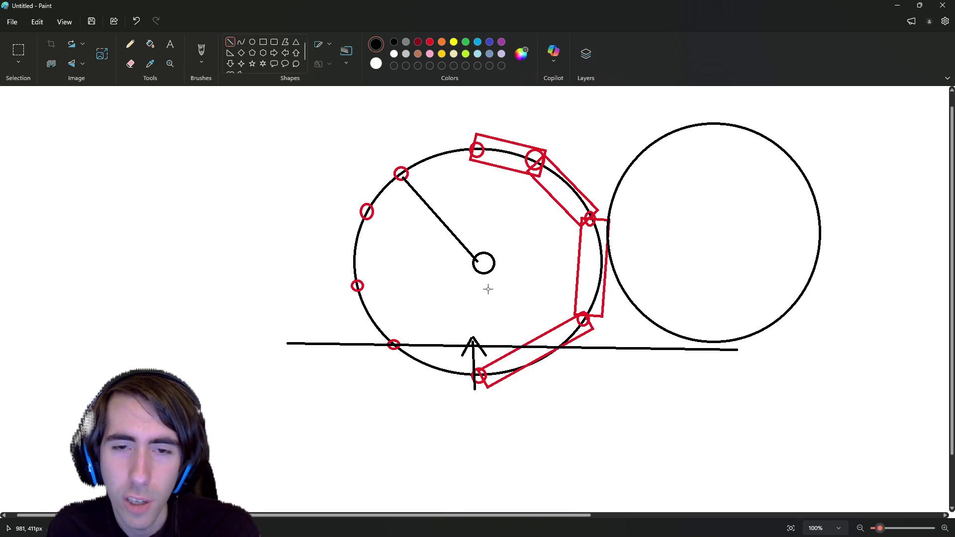
mouse_move(479, 265)
left_mouse_down()
mouse_move(472, 355)
mouse_move(472, 340)
left_mouse_up()
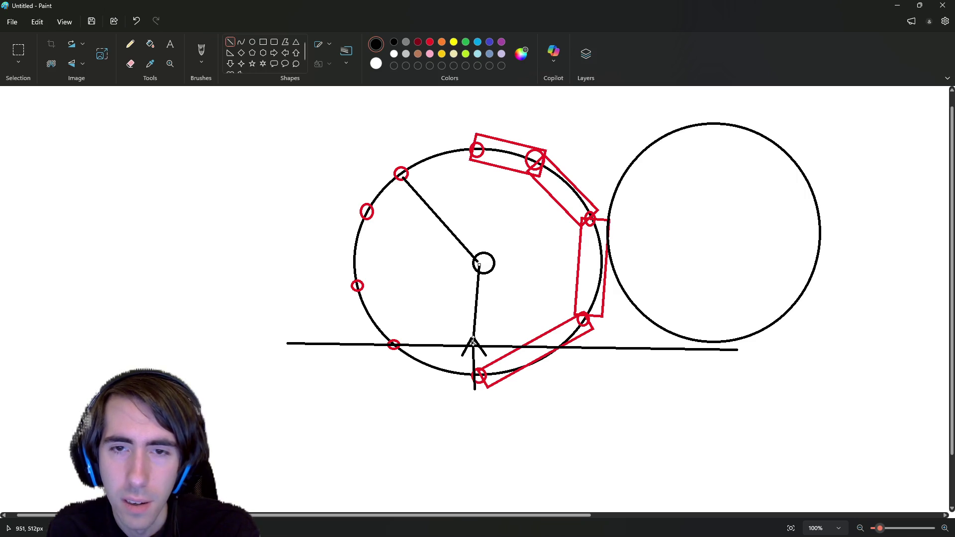
Turn the centre-to-arrow line red and draw a red circle inside the big circle
left_click(430, 42)
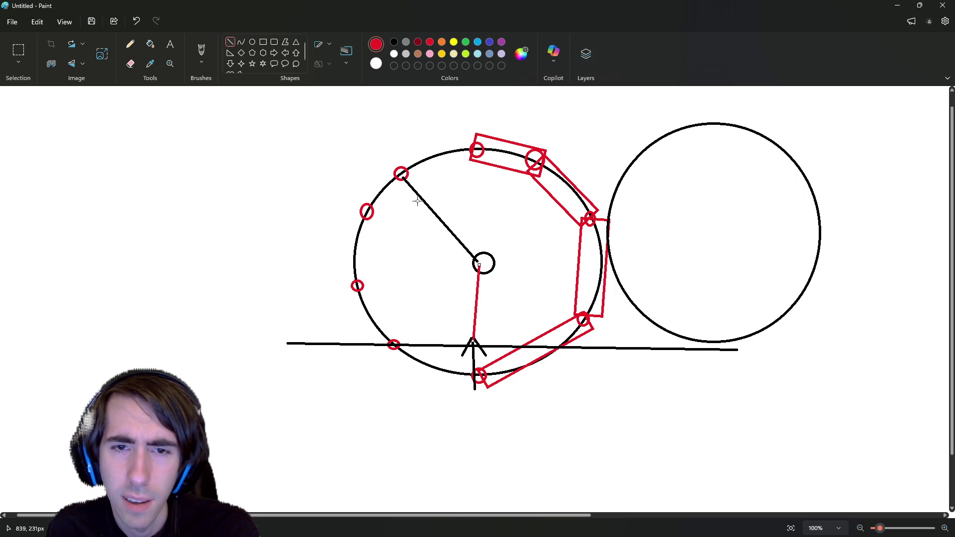
left_click_drag(420, 200, 518, 303)
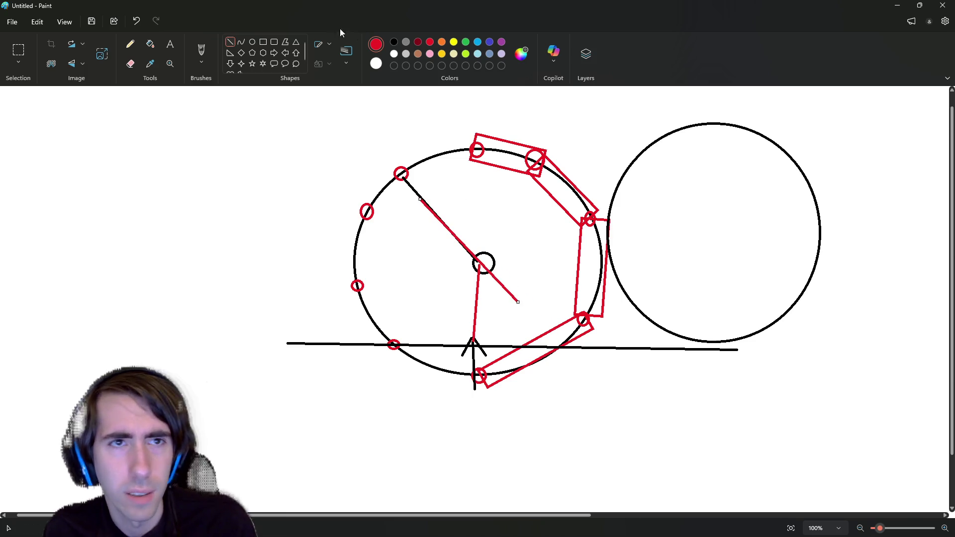
key("ctrl+z")
left_click(252, 42)
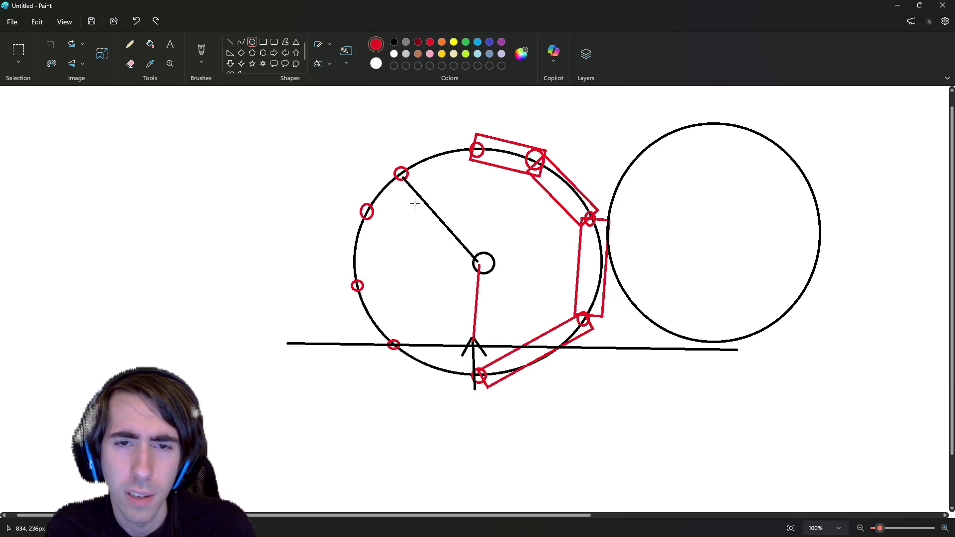
left_click_drag(415, 203, 558, 343)
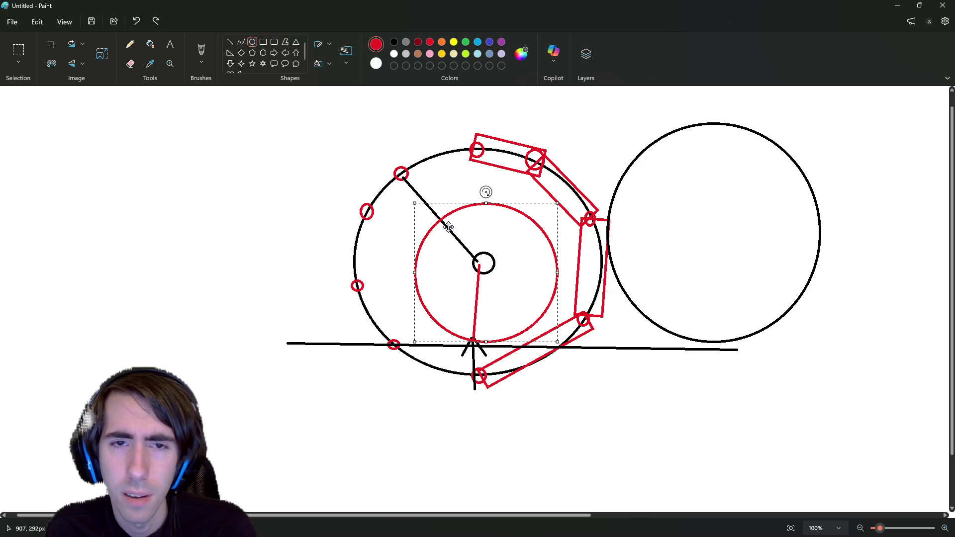
Stretch the inner red ellipse to the black circle's size, delete it, then draw and delete another
left_click_drag(416, 199, 402, 184)
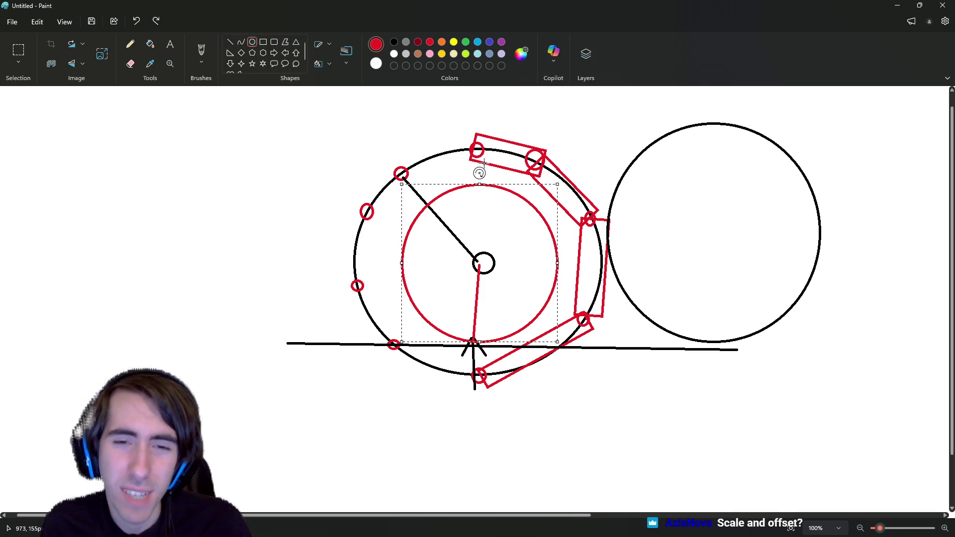
mouse_move(401, 184)
left_mouse_down()
mouse_move(363, 136)
mouse_move(357, 147)
mouse_move(368, 156)
left_mouse_up()
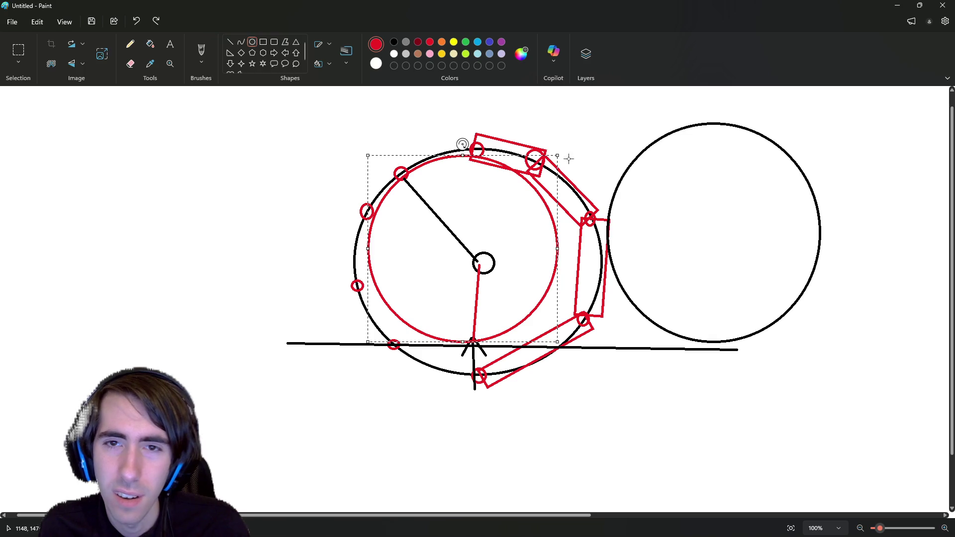
mouse_move(557, 156)
left_mouse_down()
mouse_move(584, 145)
mouse_move(595, 154)
left_mouse_up()
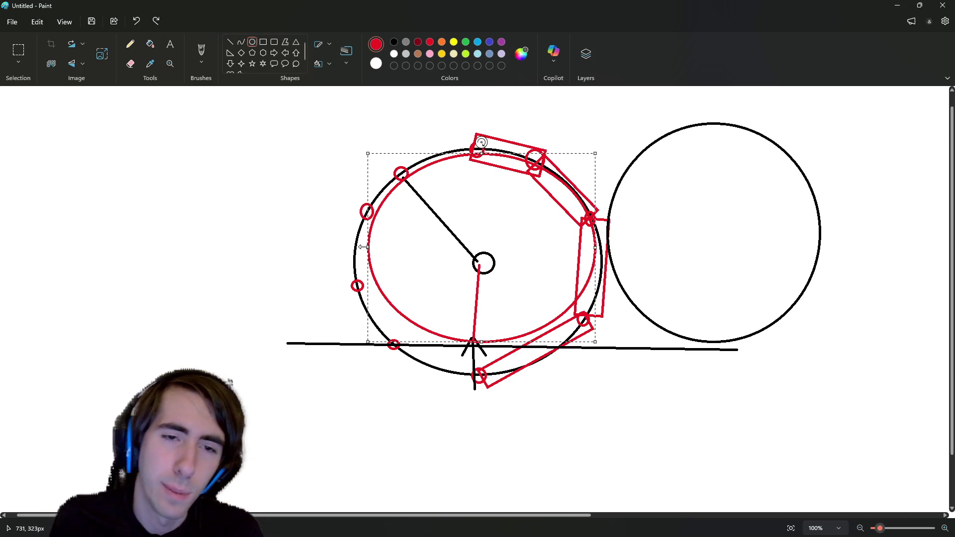
left_click_drag(368, 247, 359, 248)
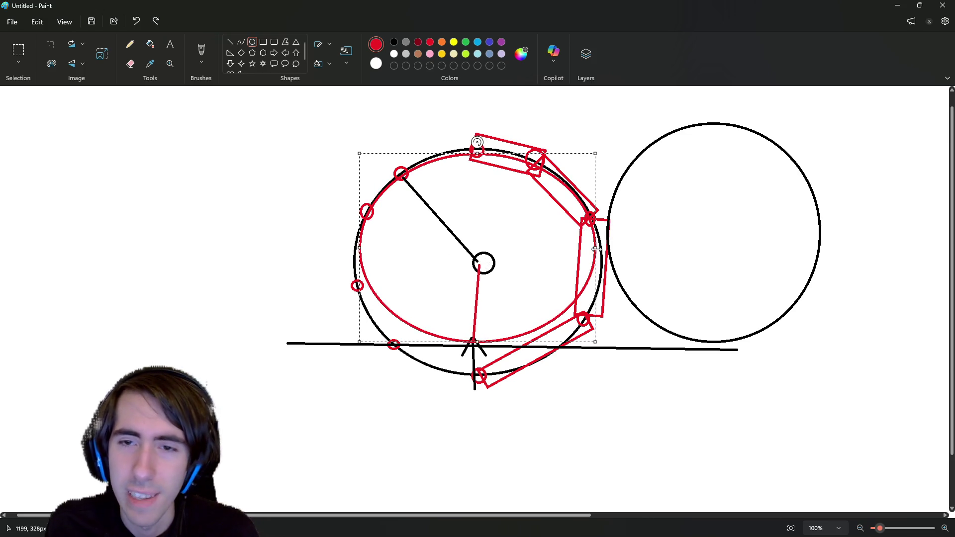
left_click_drag(596, 248, 597, 249)
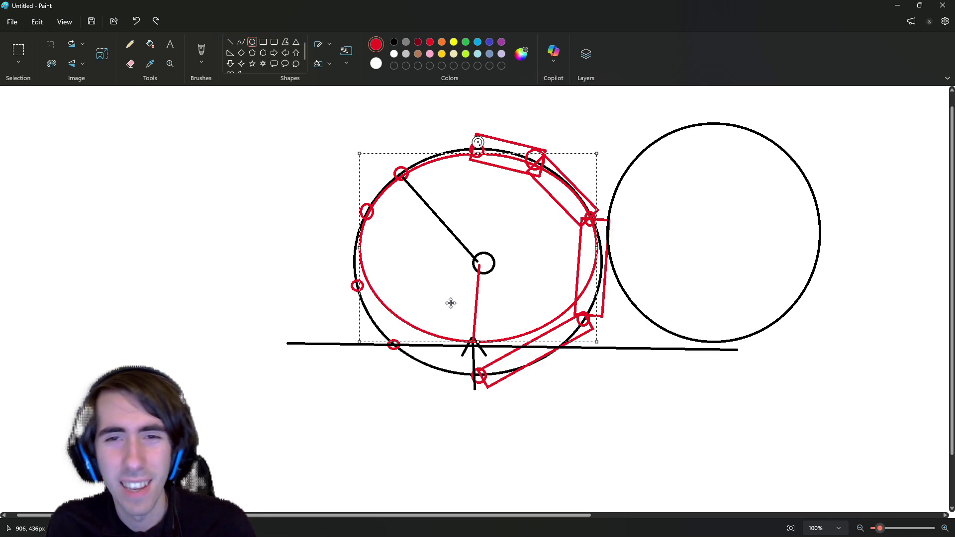
key("Delete")
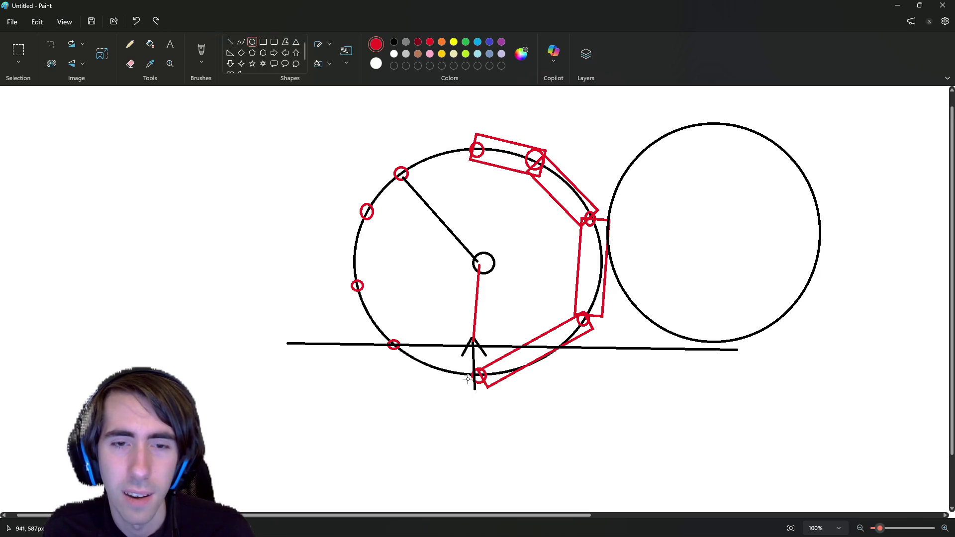
mouse_move(467, 402)
left_mouse_down()
mouse_move(383, 134)
mouse_move(462, 320)
mouse_move(392, 384)
left_mouse_up()
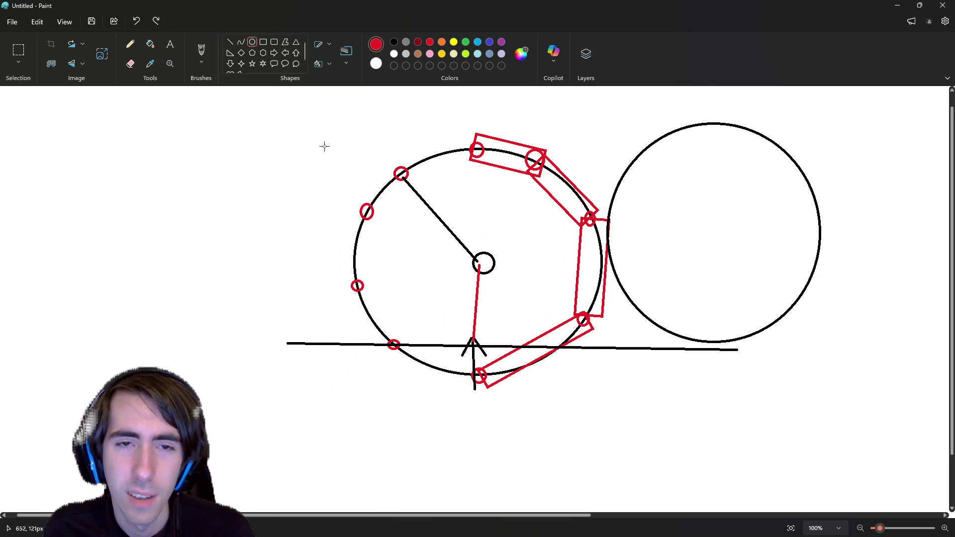
left_click_drag(323, 144, 619, 400)
key("Delete")
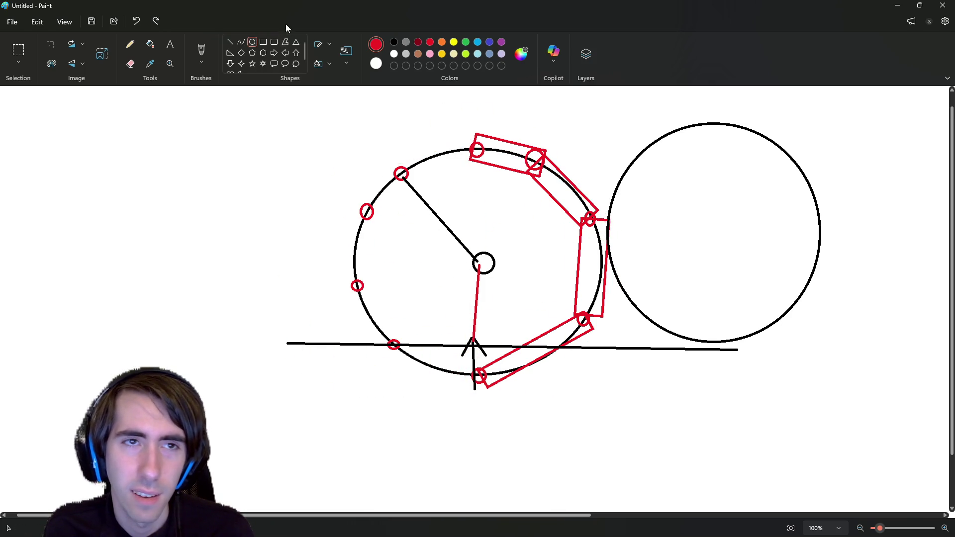
Trace a thin red freehand brush outline around the big black circle's rim
left_click(201, 50)
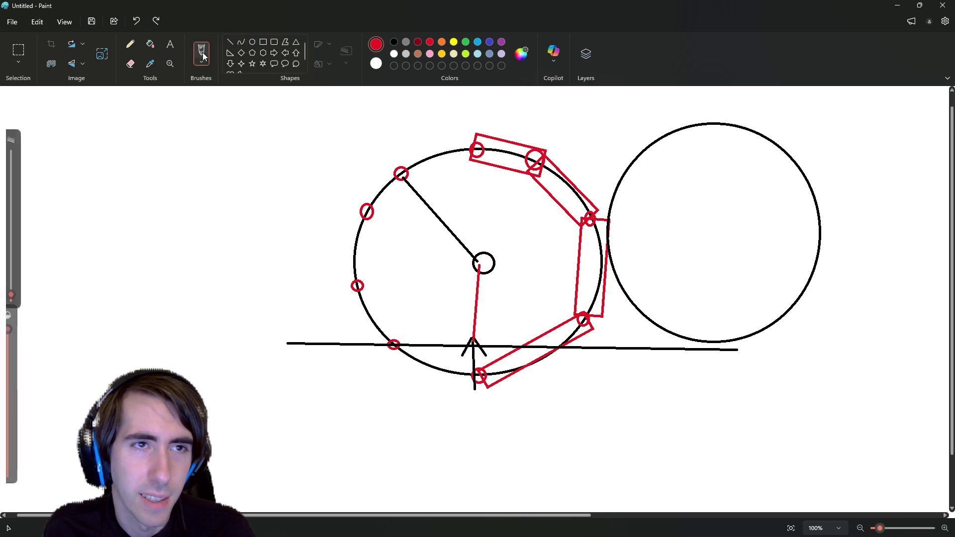
mouse_move(359, 282)
left_mouse_down()
mouse_move(369, 226)
mouse_move(445, 155)
mouse_move(591, 214)
mouse_move(545, 358)
mouse_move(366, 322)
mouse_move(363, 269)
left_mouse_up()
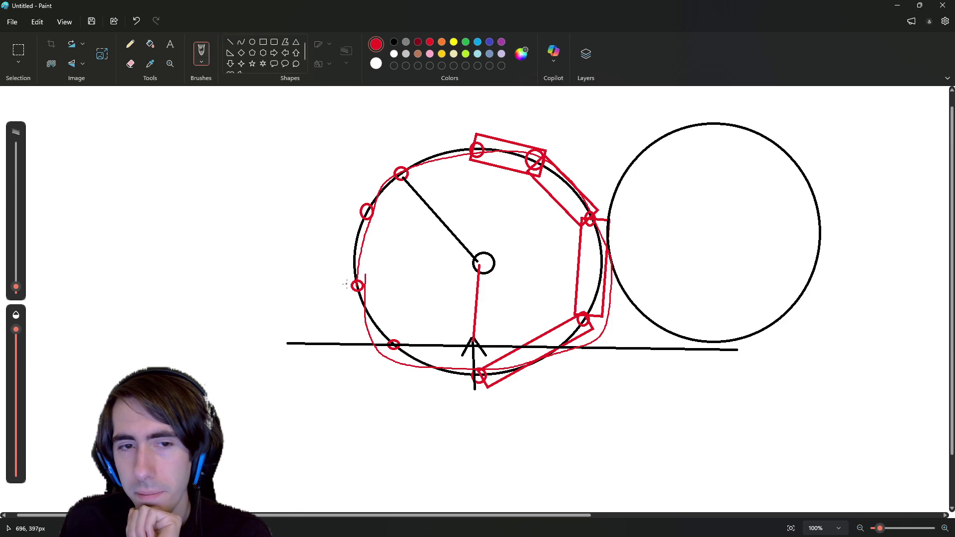
Scribble red zig-zag shading over the wheel's left edge and along its lower-left rim
mouse_move(368, 218)
left_mouse_down()
mouse_move(357, 279)
mouse_move(346, 284)
mouse_move(361, 199)
mouse_move(350, 214)
mouse_move(354, 249)
mouse_move(350, 228)
mouse_move(373, 209)
mouse_move(359, 288)
mouse_move(373, 181)
left_mouse_up()
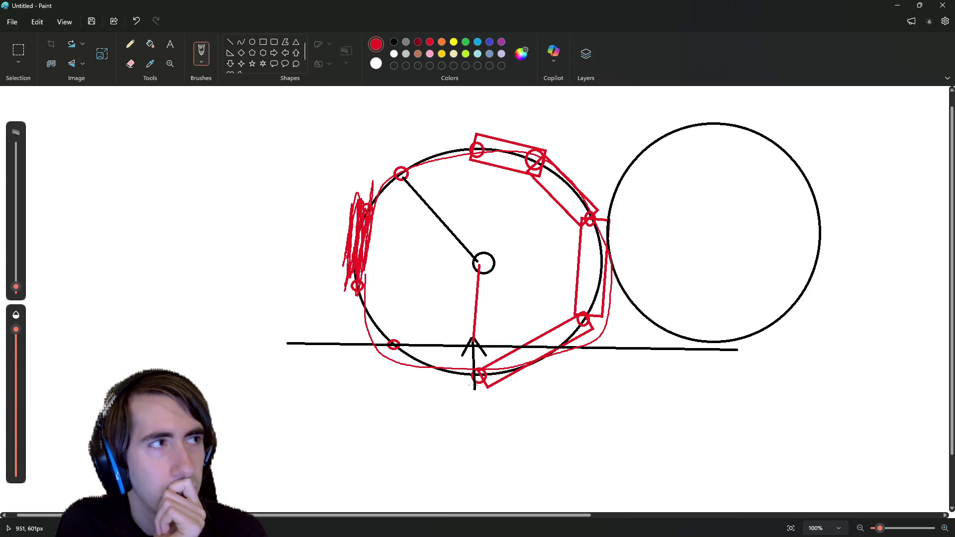
left_click_drag(394, 346, 478, 375)
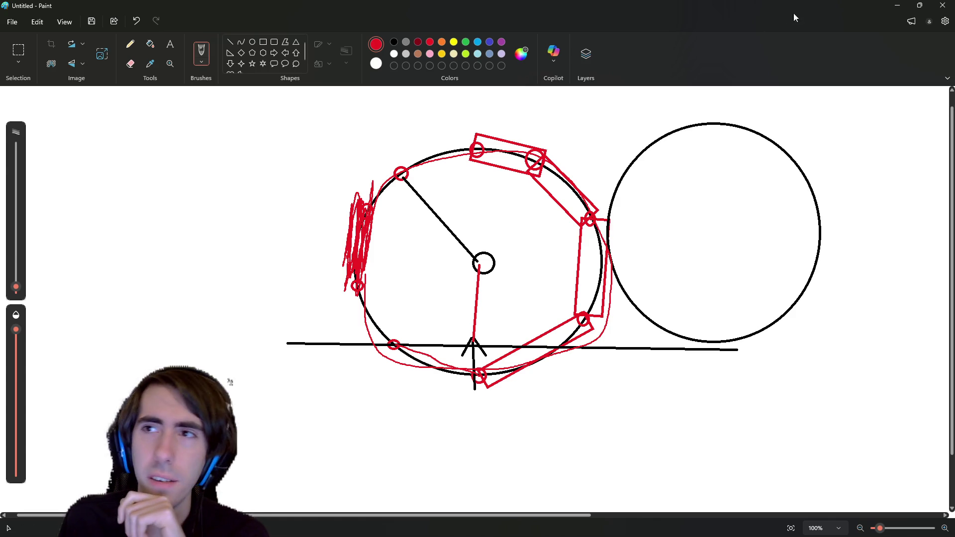
Minimize Paint, drag the blob up toward the wall gap in the game, then stop it
left_click(898, 4)
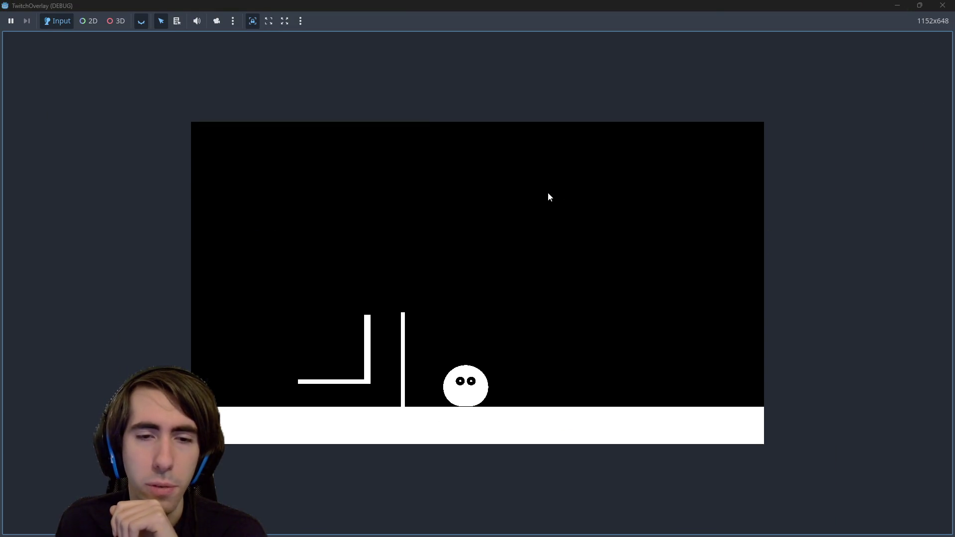
mouse_move(465, 378)
left_mouse_down()
mouse_move(477, 256)
mouse_move(465, 211)
mouse_move(309, 239)
left_mouse_up()
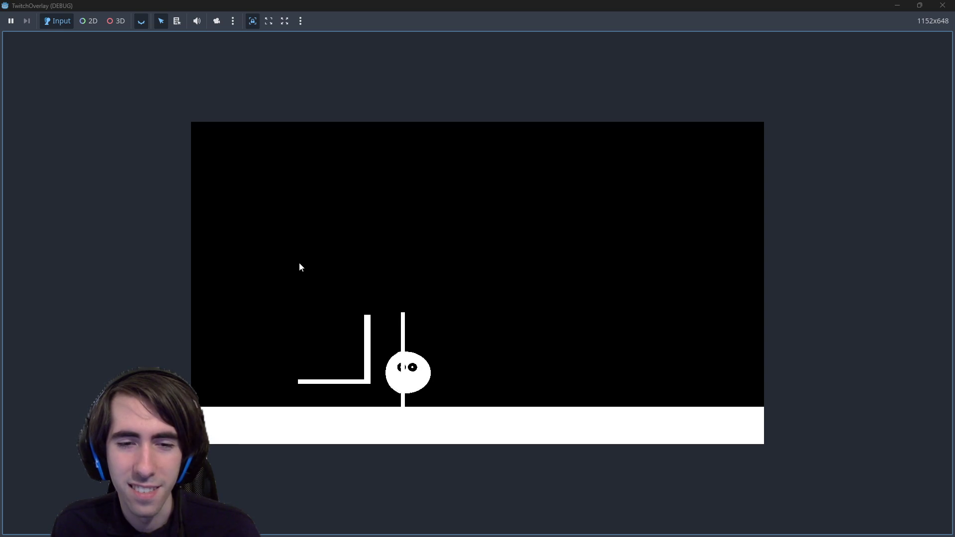
left_click(943, 5)
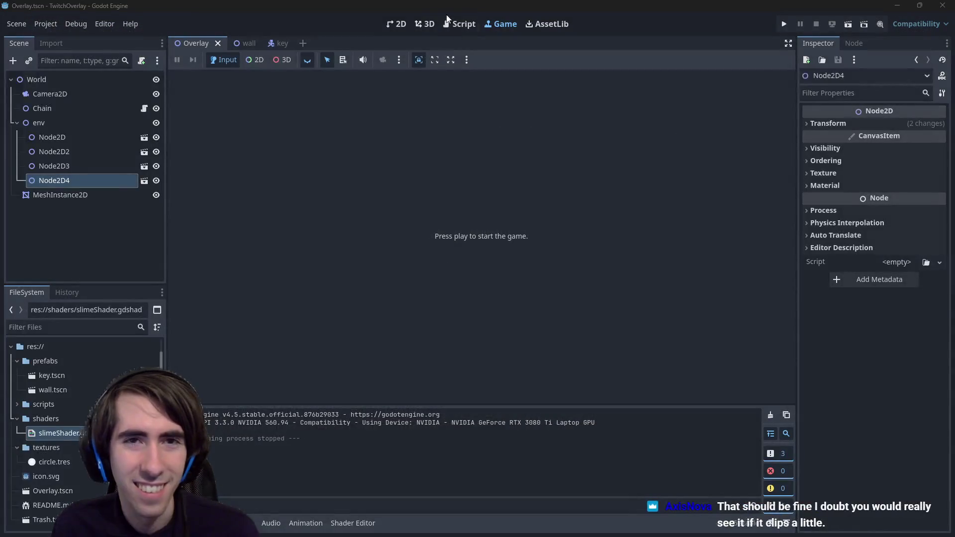
In the 2D view, scale the right wall post Node2D4 wider and taller
left_click(400, 25)
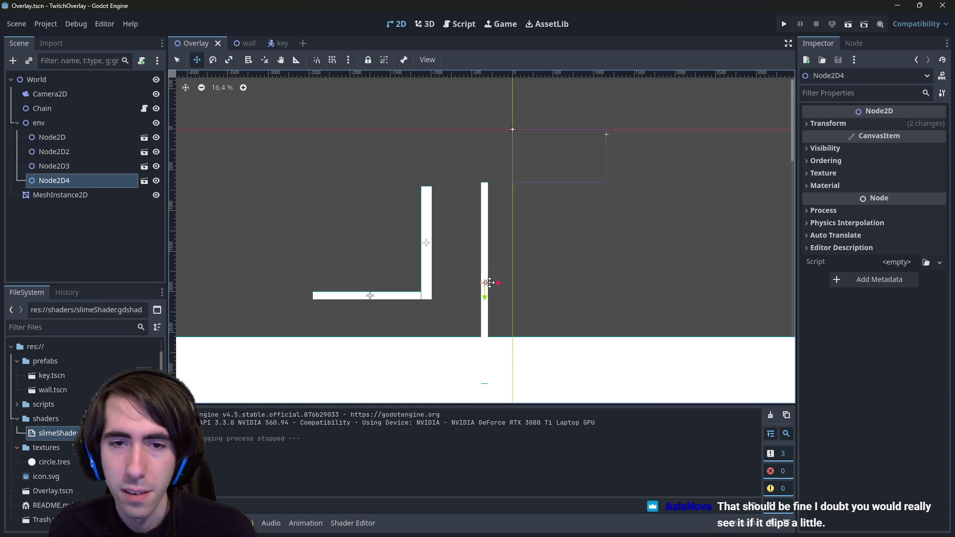
mouse_move(501, 285)
left_mouse_down()
mouse_move(550, 282)
mouse_move(528, 283)
mouse_move(539, 286)
left_mouse_up()
key("w")
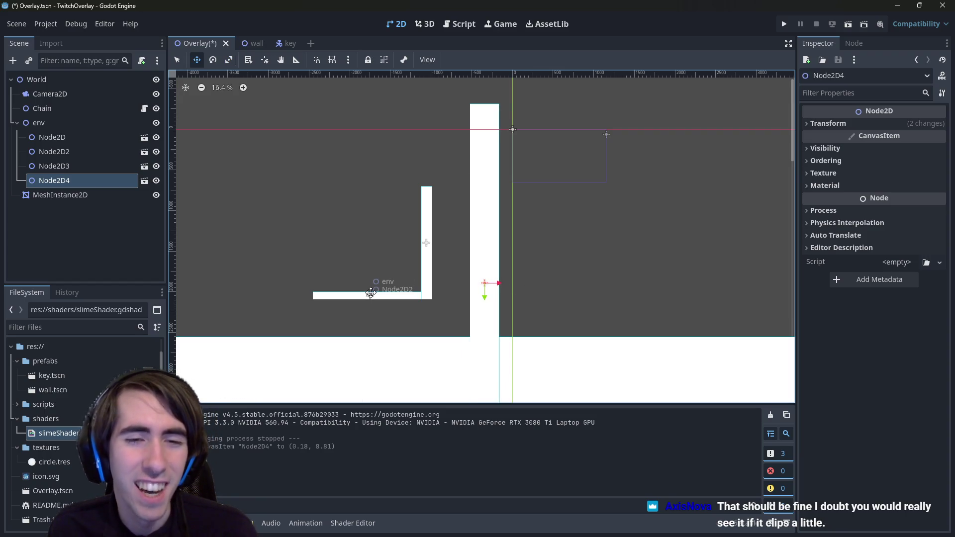
key("q")
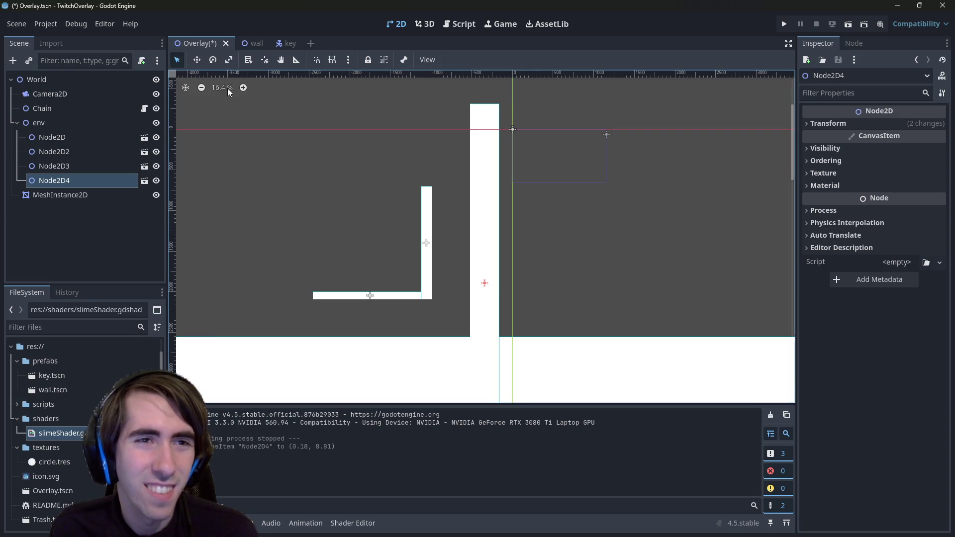
Stretch the lower bar Node2D2 much wider and thicker, then save and run the scene
left_click(369, 295)
key("w")
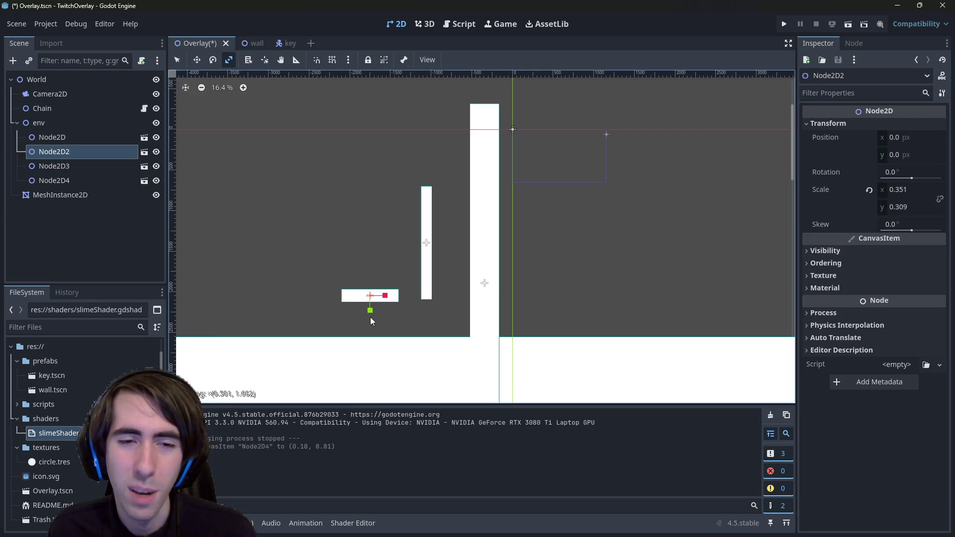
mouse_move(370, 317)
left_mouse_down()
mouse_move(368, 326)
mouse_move(344, 298)
left_mouse_up()
key("w")
key("ctrl+s")
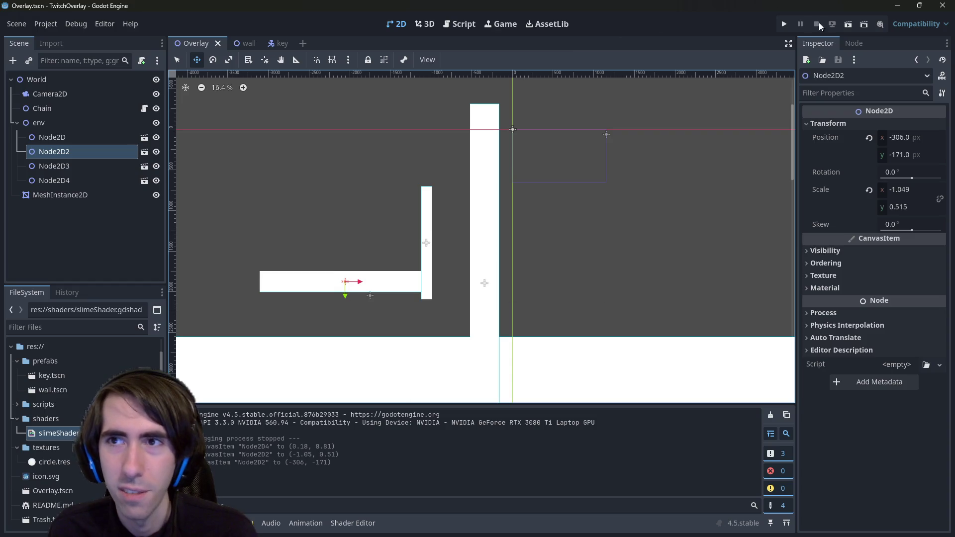
left_click(848, 23)
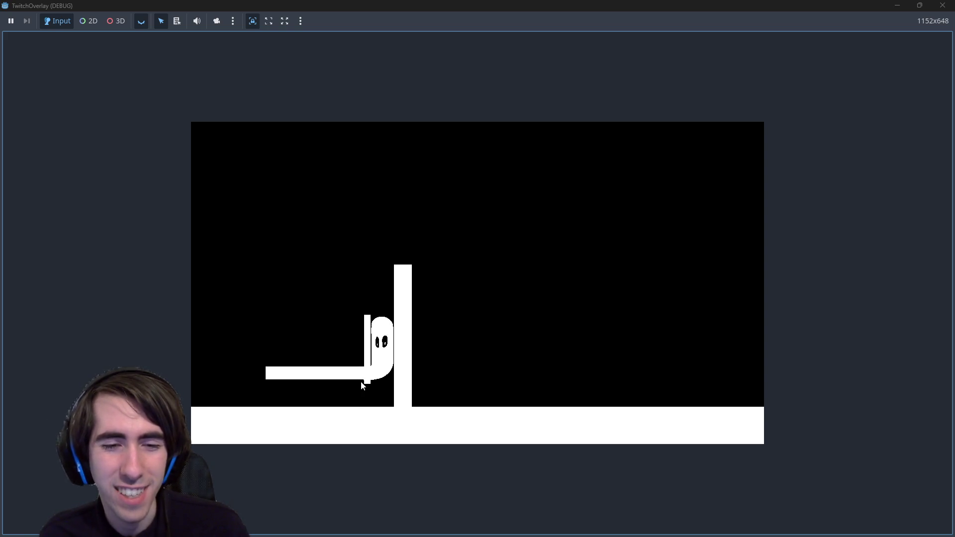
Stop the game and nudge the lower bar Node2D2 slightly left
left_click(372, 369)
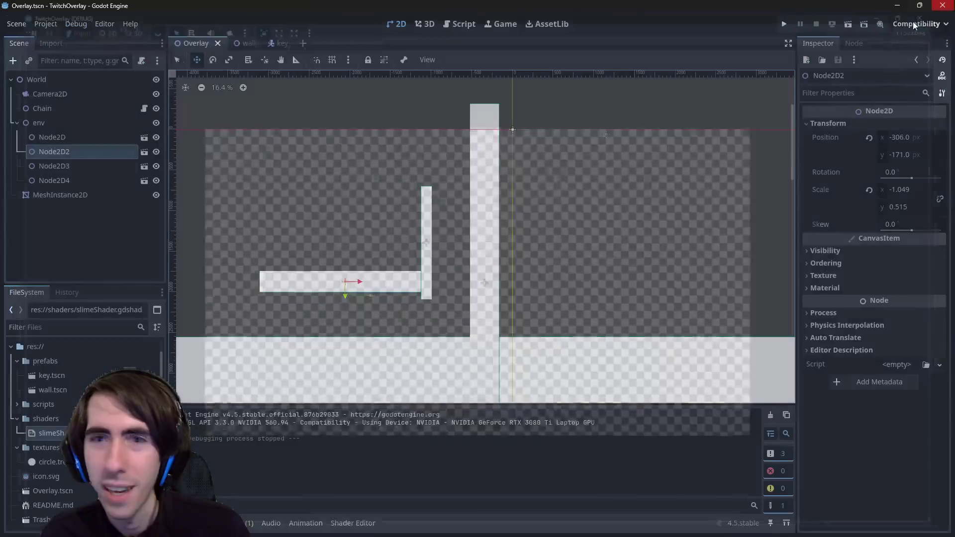
key("F8")
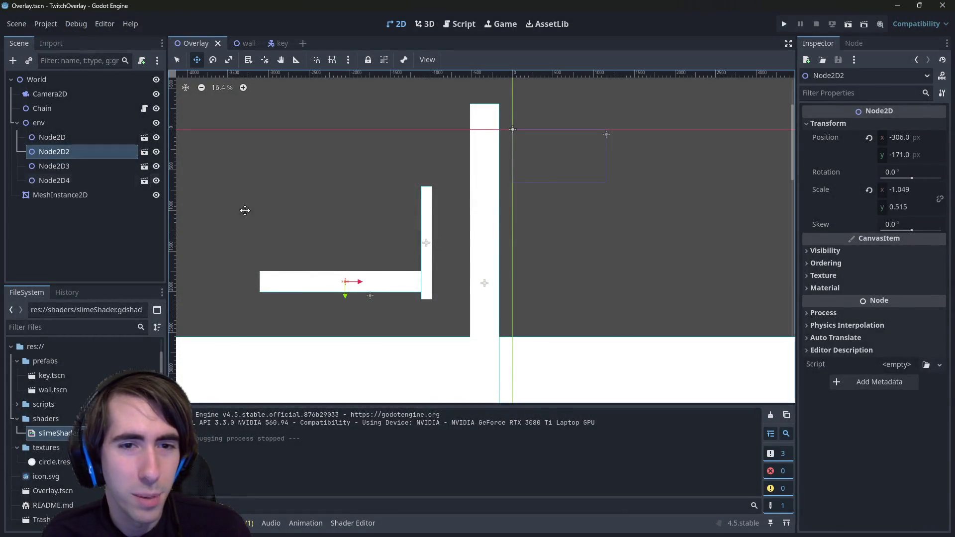
left_click_drag(359, 282, 358, 283)
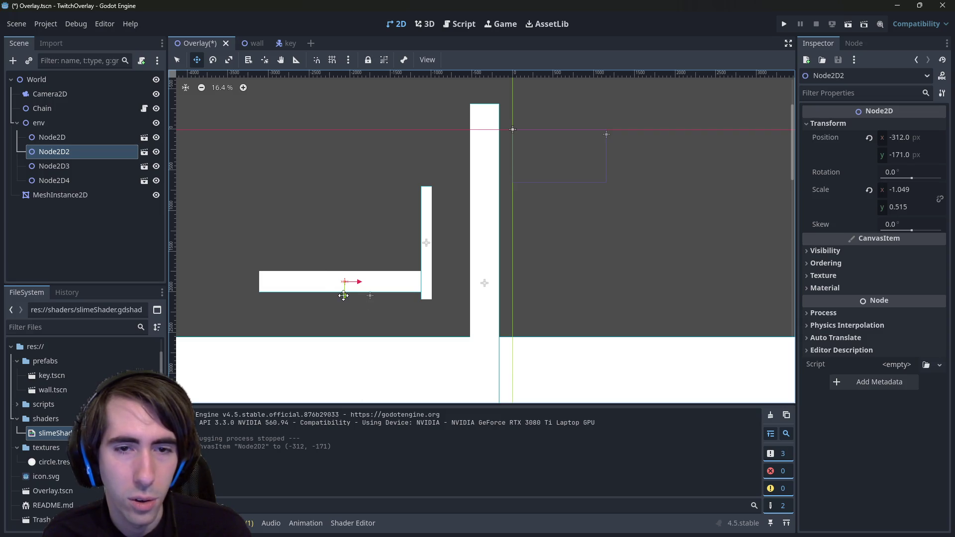
left_click(100, 165)
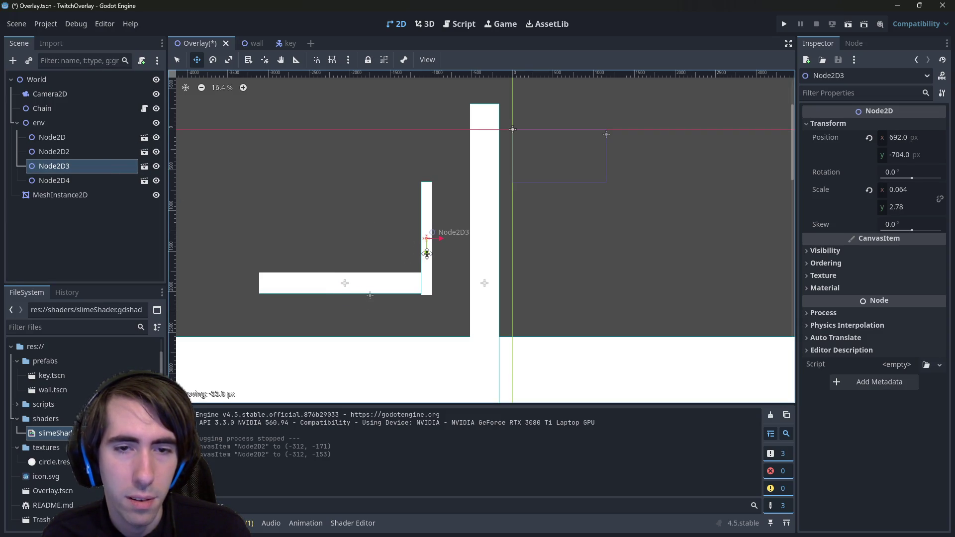
left_click(54, 152)
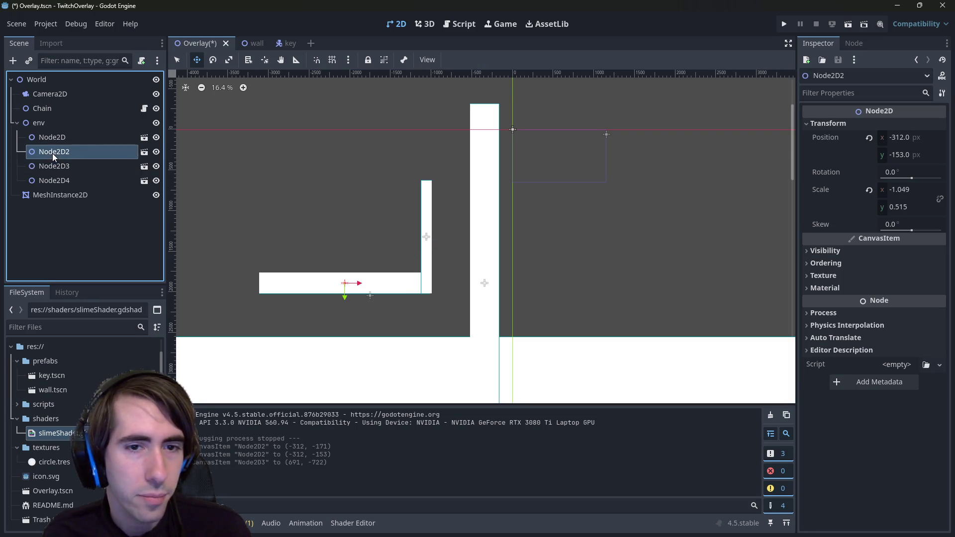
Duplicate Node2D2, move the copy up above the original, then save and run the scene
key("ctrl+d")
left_click_drag(347, 300, 358, 208)
key("ctrl+s")
left_click(850, 22)
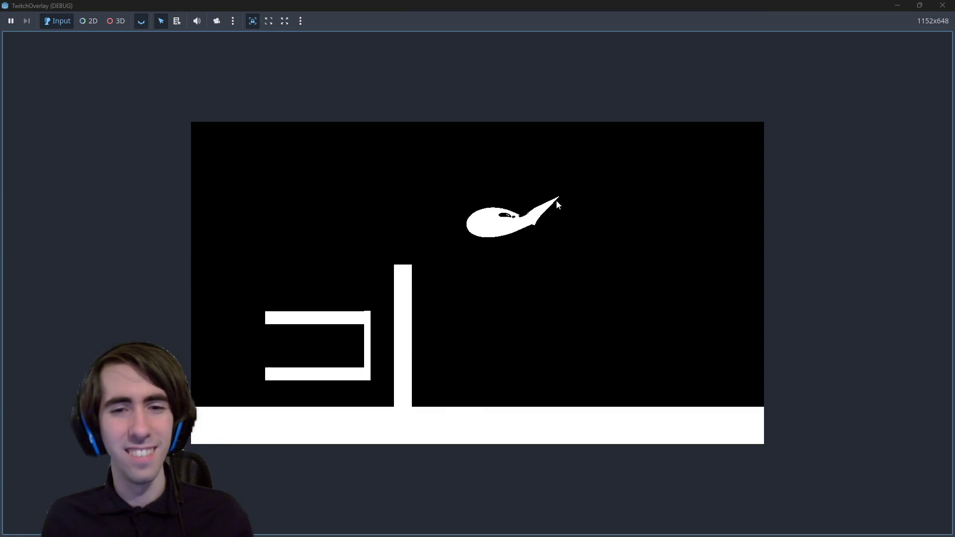
Drag the blob around the bracket-shaped ledge, then switch to the Onsento Steam store page
mouse_move(557, 201)
left_mouse_down()
mouse_move(567, 132)
mouse_move(461, 180)
left_mouse_up()
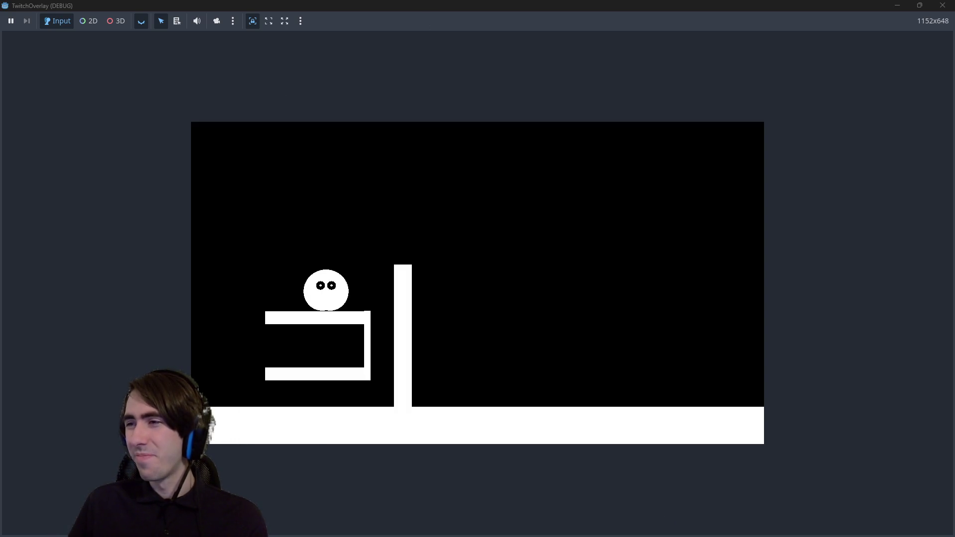
key("alt+Tab")
scroll(456, 233, "up", 3)
View the second and third Onsento screenshots, then return to the running game
scroll(459, 239, "up", 1)
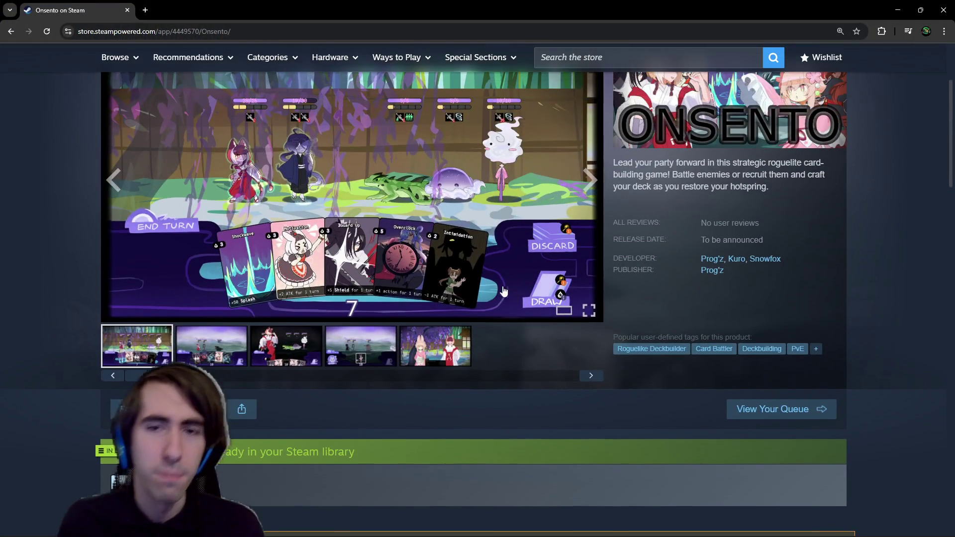
left_click(212, 345)
left_click(286, 346)
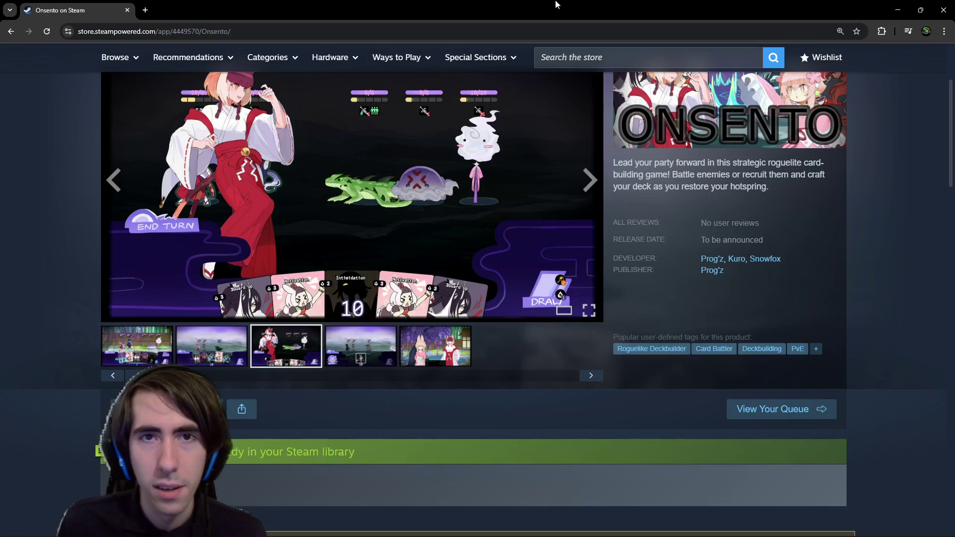
key("alt+Tab")
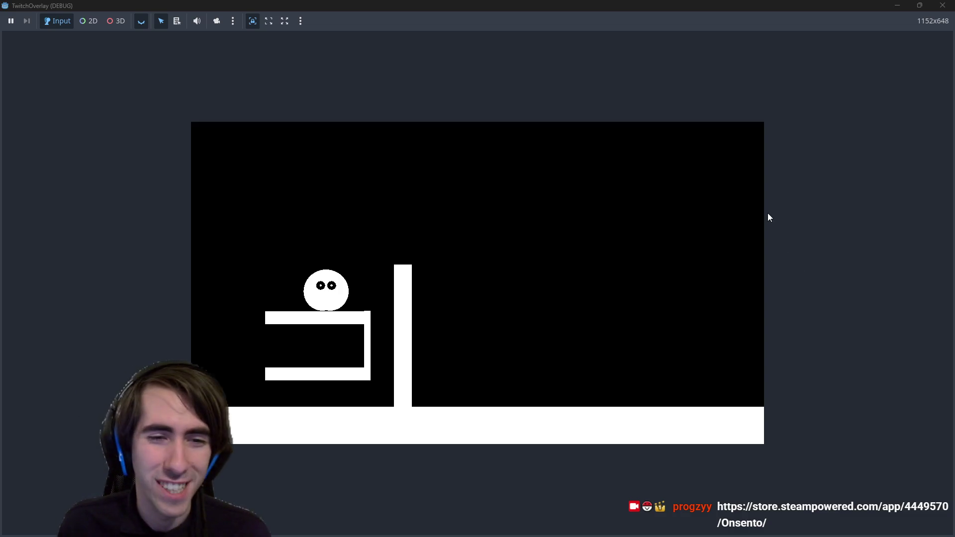
Stretch the blob into a long strand, shrink the game window over the editor, and fling the blob upward
mouse_move(325, 290)
left_mouse_down()
mouse_move(229, 426)
mouse_move(436, 455)
mouse_move(607, 273)
mouse_move(587, 149)
left_mouse_up()
double_click(556, 4)
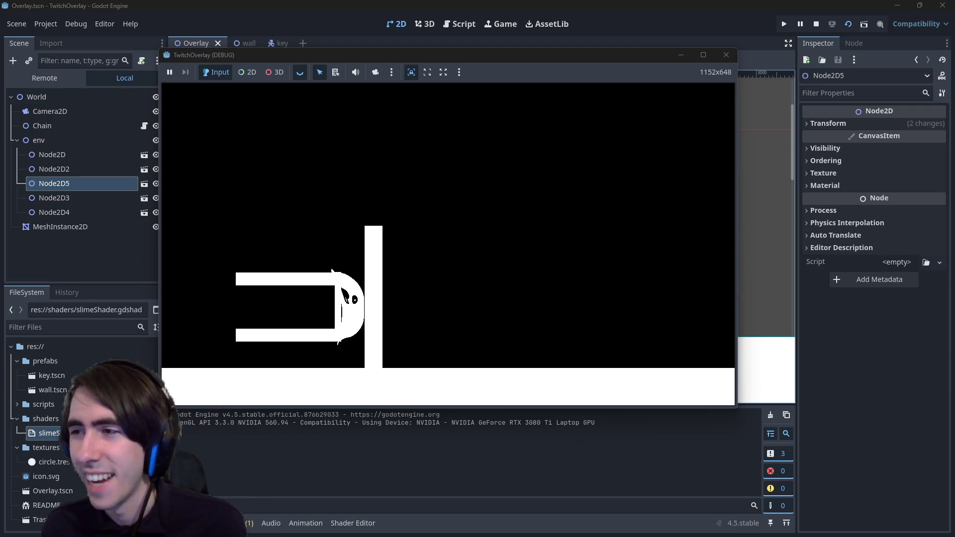
mouse_move(348, 298)
left_mouse_down()
mouse_move(363, 144)
mouse_move(357, 283)
mouse_move(338, 199)
mouse_move(368, 345)
mouse_move(353, 423)
mouse_move(394, 204)
mouse_move(388, 124)
left_mouse_up()
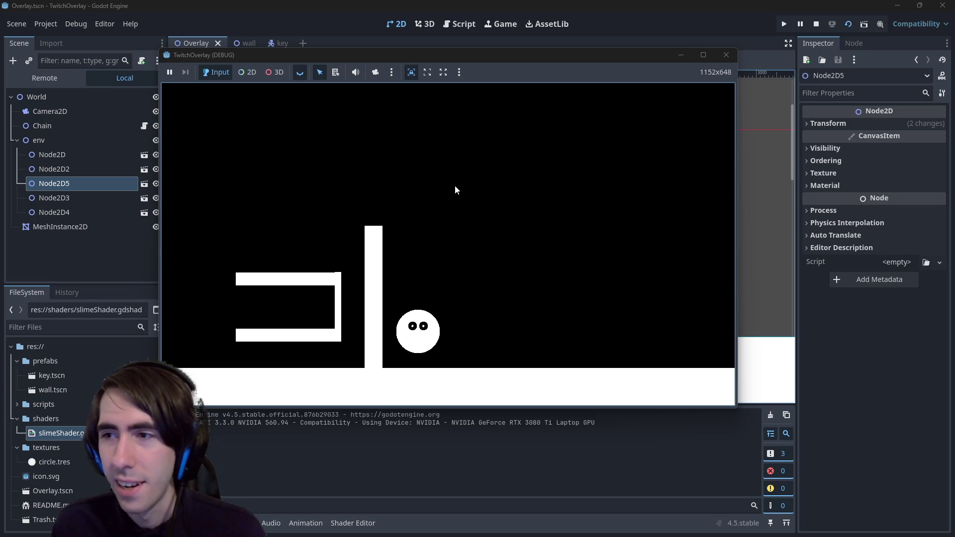
mouse_move(455, 185)
left_mouse_down()
mouse_move(455, 238)
mouse_move(378, 258)
mouse_move(370, 279)
mouse_move(479, 260)
mouse_move(508, 188)
mouse_move(486, 149)
mouse_move(555, 252)
mouse_move(433, 211)
mouse_move(542, 148)
mouse_move(562, 281)
mouse_move(645, 139)
mouse_move(458, 286)
mouse_move(552, 208)
mouse_move(187, 274)
mouse_move(567, 212)
mouse_move(726, 142)
mouse_move(736, 82)
mouse_move(349, 298)
mouse_move(327, 331)
mouse_move(395, 261)
mouse_move(366, 94)
mouse_move(427, 39)
left_mouse_up()
Swing the blob over and around the tall wall until it wedges into the bracket's gap
mouse_move(378, 251)
left_mouse_down()
mouse_move(305, 107)
mouse_move(582, 324)
mouse_move(409, 320)
mouse_move(401, 160)
mouse_move(509, 172)
left_mouse_up()
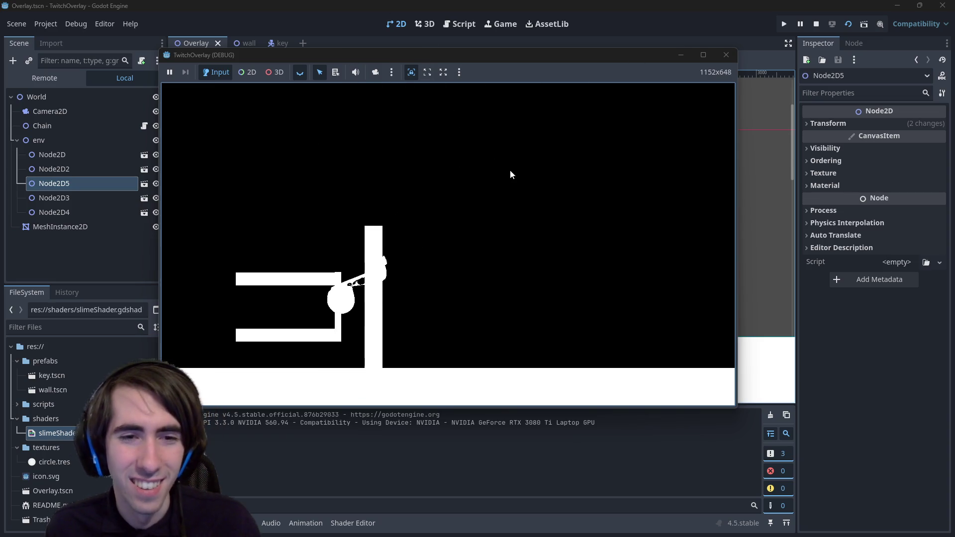
mouse_move(338, 354)
left_mouse_down()
mouse_move(621, 370)
mouse_move(704, 80)
mouse_move(440, 203)
mouse_move(650, 149)
left_mouse_up()
left_click_drag(328, 164, 384, 89)
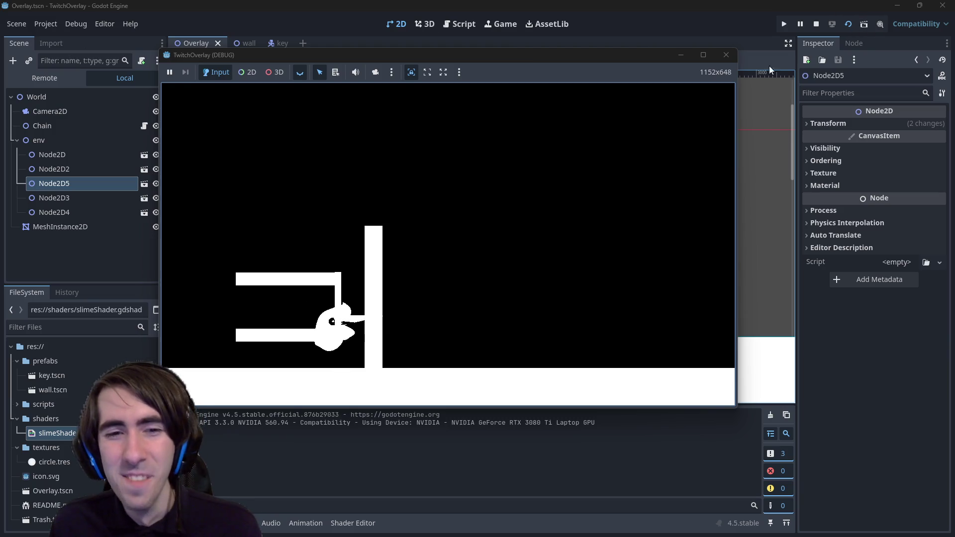
mouse_move(356, 326)
left_mouse_down()
mouse_move(731, 318)
mouse_move(191, 293)
left_mouse_up()
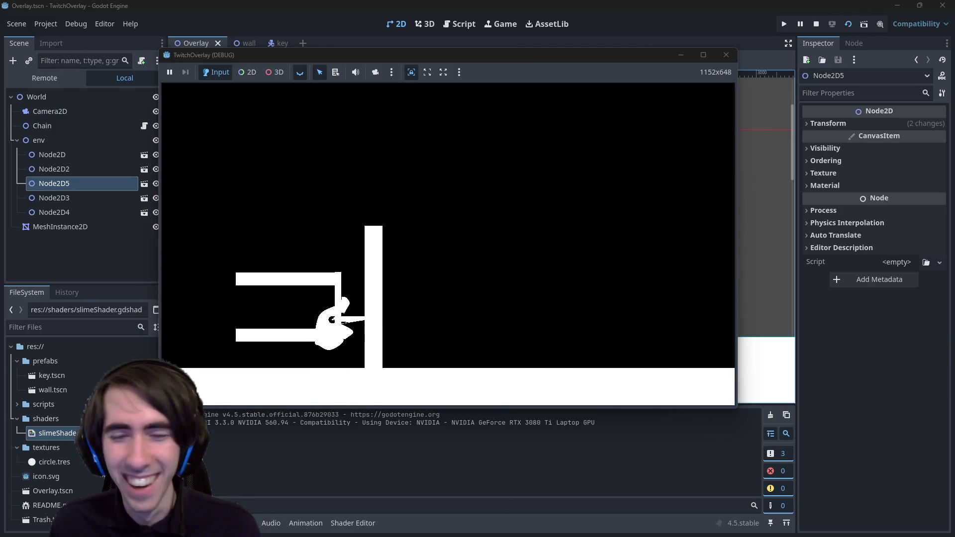